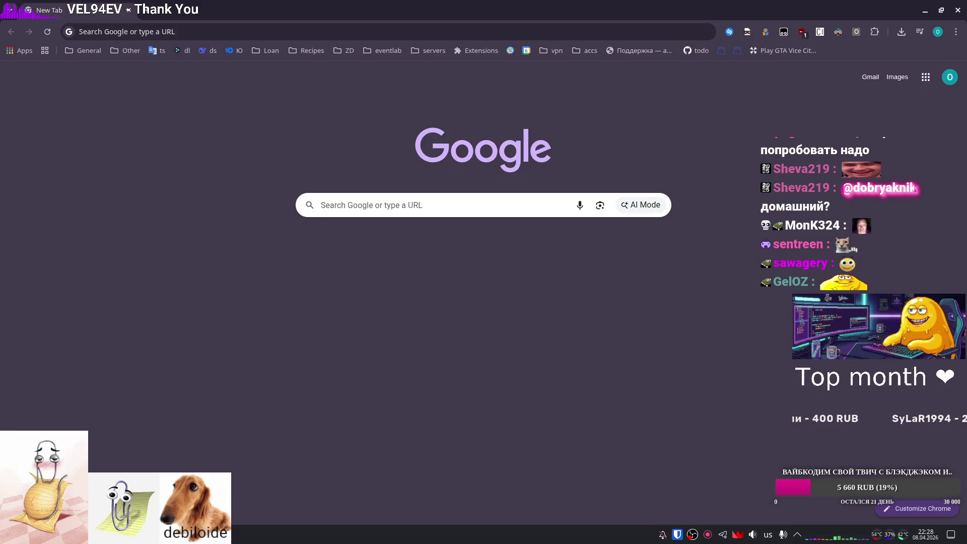
Open the secret todo gist from the bookmarks bar and scroll through its task list in the editor.
left_click(698, 50)
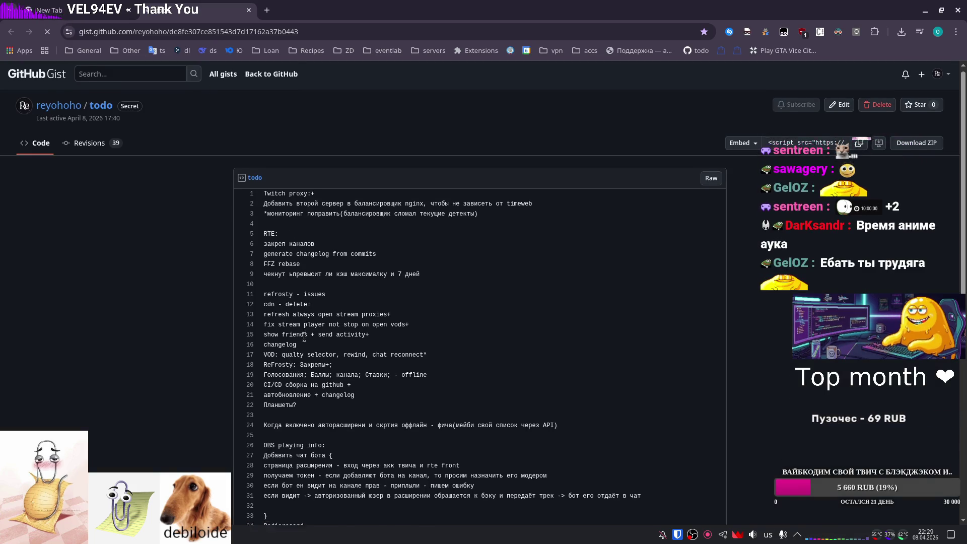
scroll(313, 342, "down", 1)
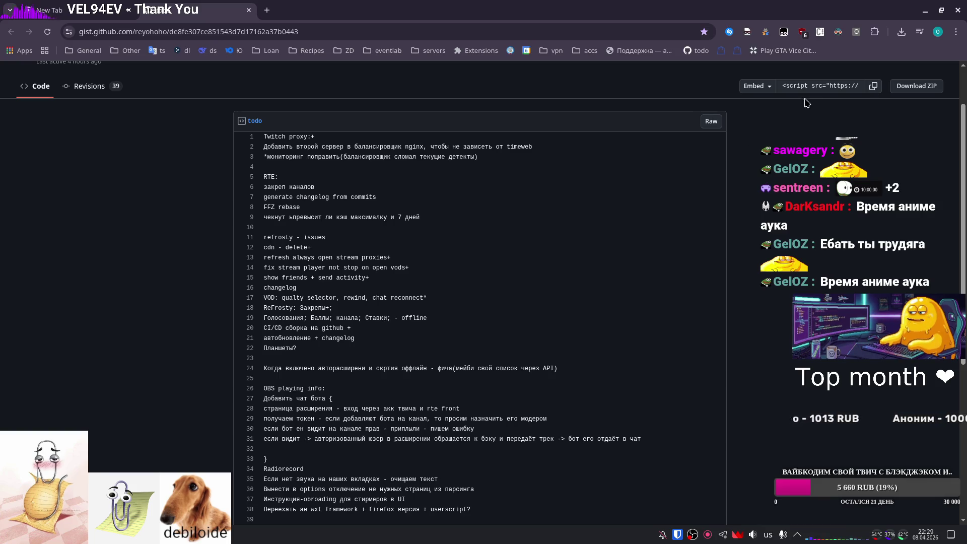
key("F5")
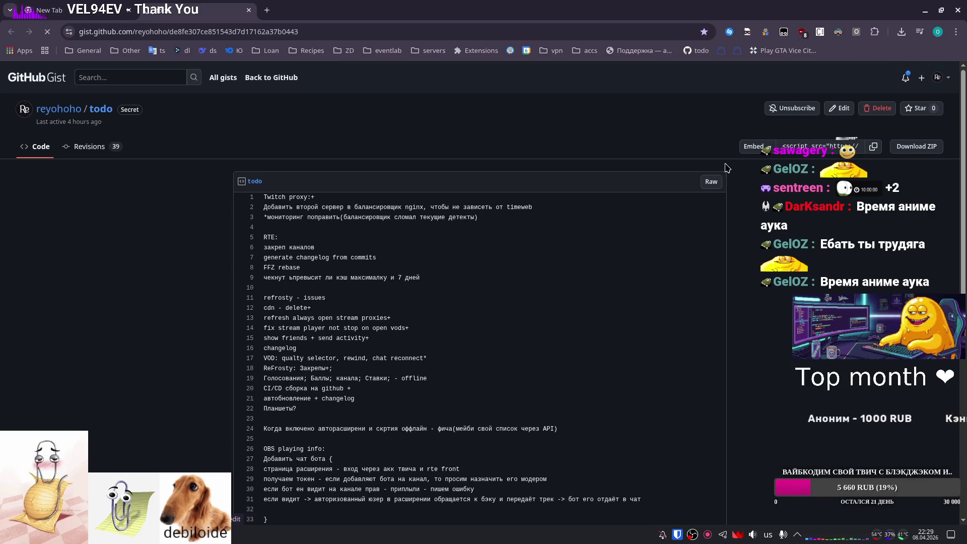
scroll(558, 240, "down", 3)
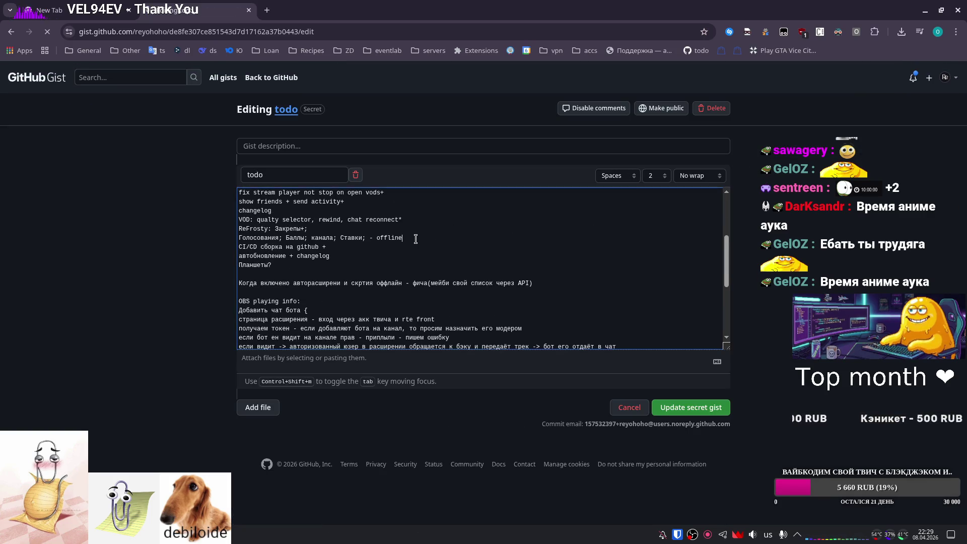
Delete the 'Голосования; Баллы; канала; Ставки; - offline' line and save the gist.
scroll(371, 243, "down", 2)
scroll(371, 244, "down", 1)
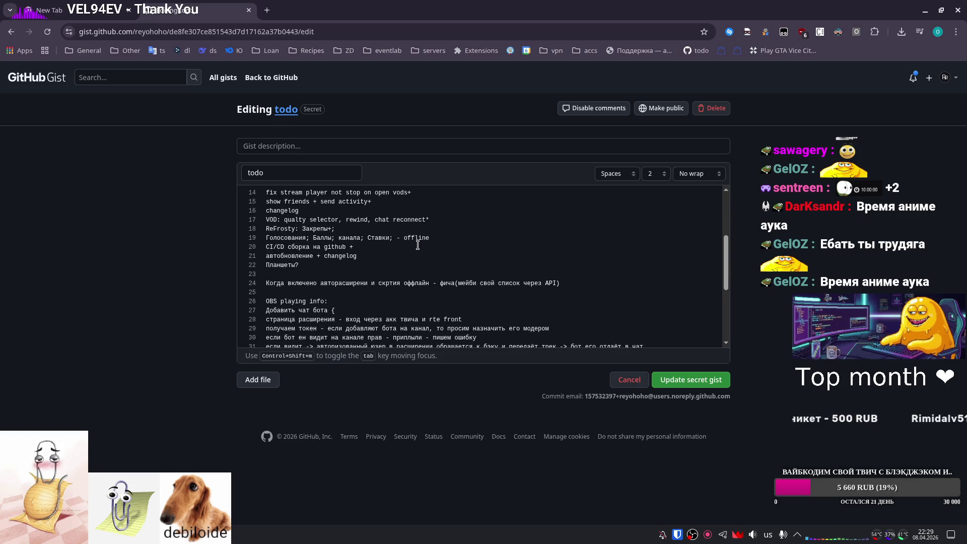
left_click_drag(430, 238, 248, 239)
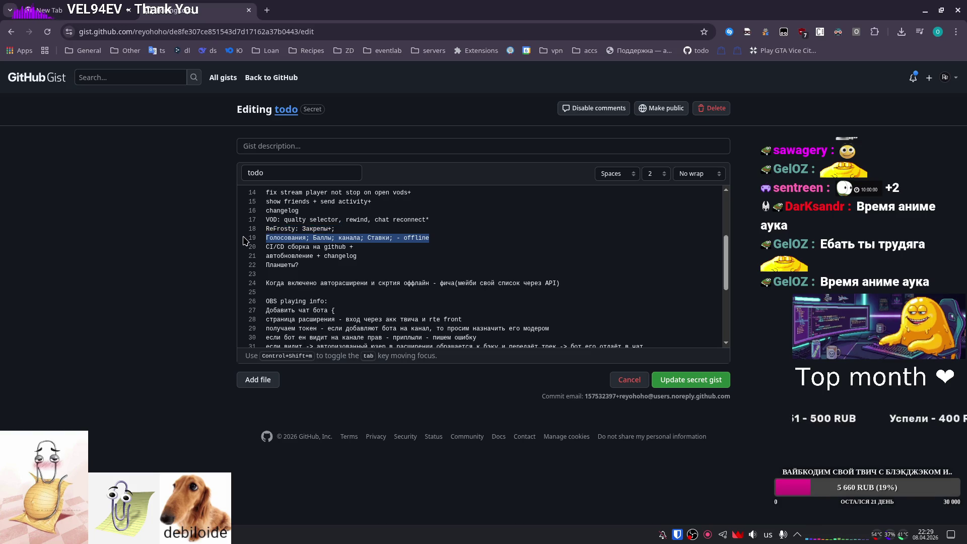
key("BackSpace")
key("BackSpace")
key("ctrl+Return")
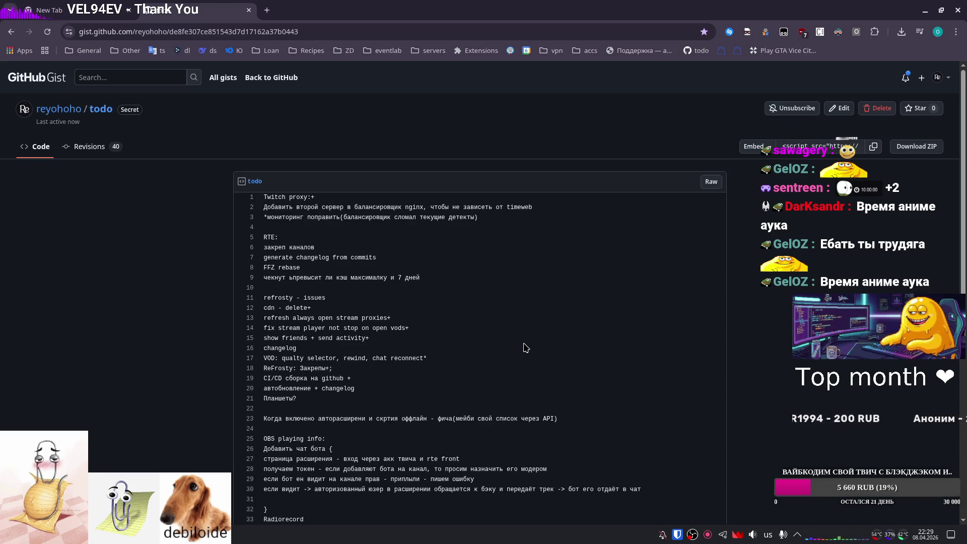
Append a trailing + to the 'автобновление + changelog' line and update the secret gist.
scroll(514, 339, "down", 1)
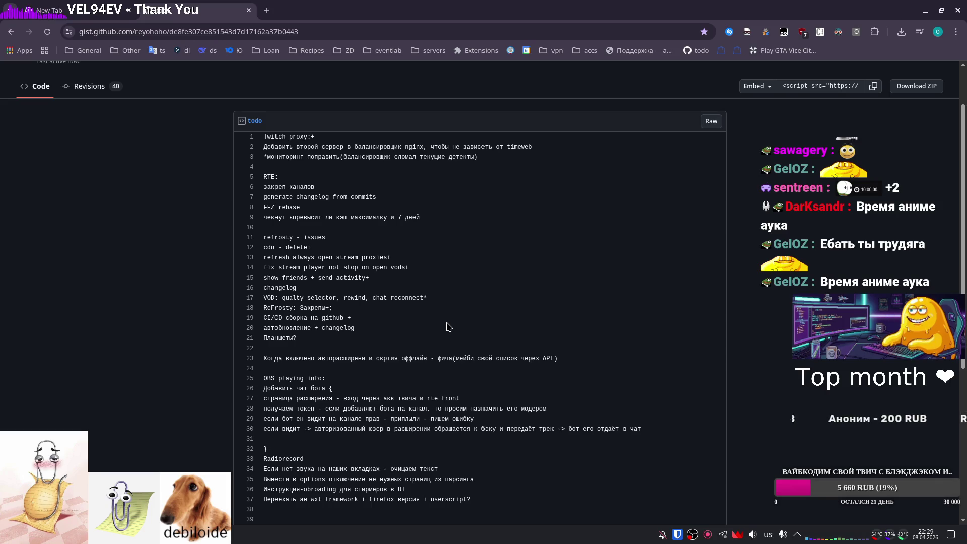
scroll(836, 106, "up", 1)
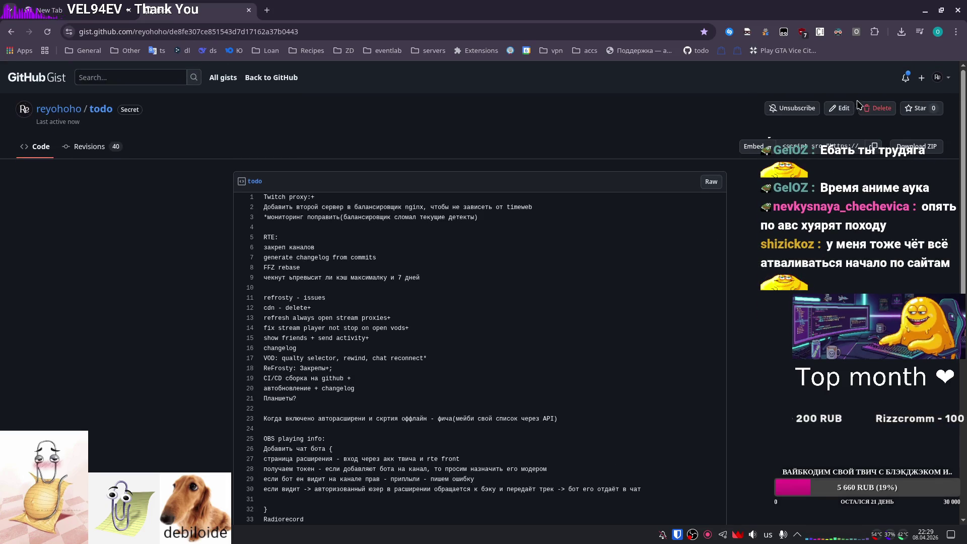
left_click(841, 111)
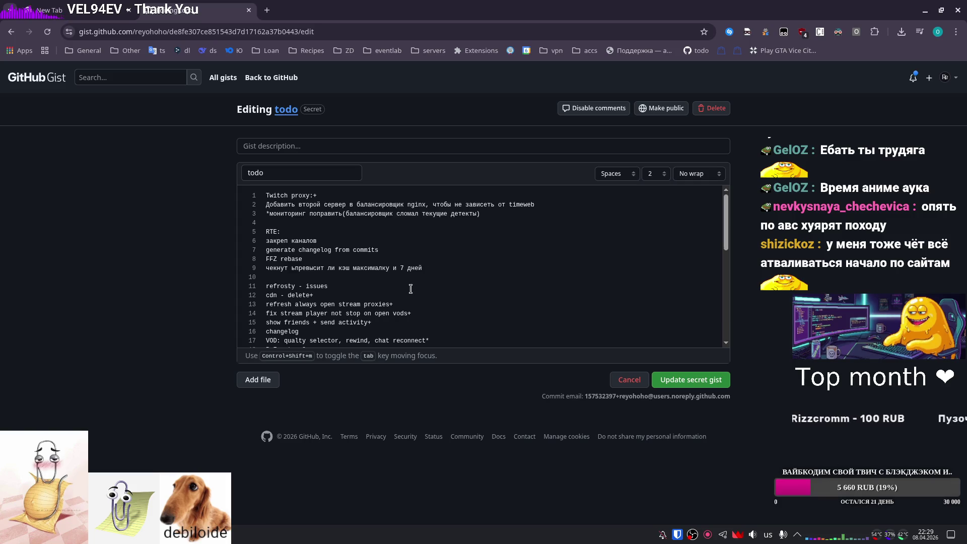
scroll(409, 298, "down", 1)
left_click(410, 305)
type("+;")
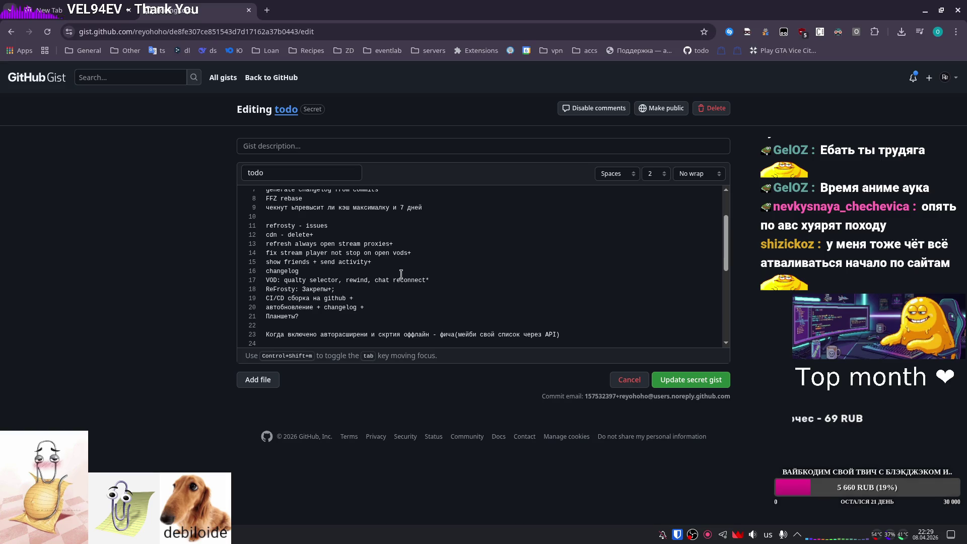
left_click(670, 379)
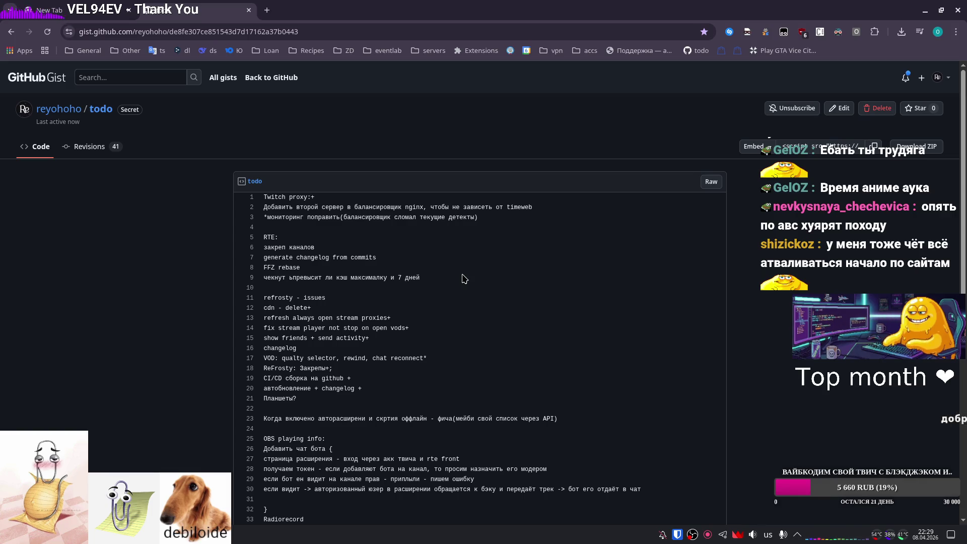
Review the saved gist, which now lists 41 revisions, and return to its edit page.
scroll(464, 278, "down", 2)
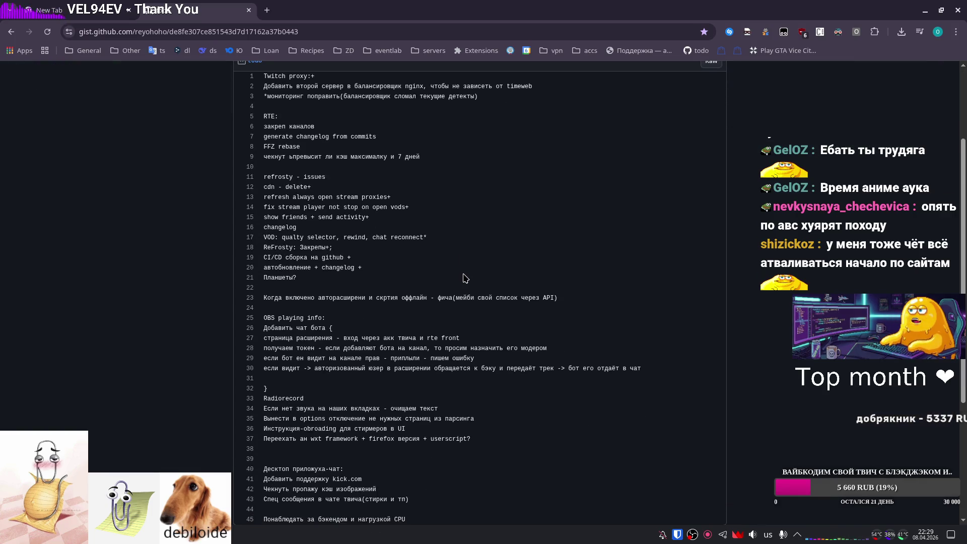
scroll(464, 279, "down", 1)
scroll(471, 274, "up", 1)
scroll(471, 274, "up", 2)
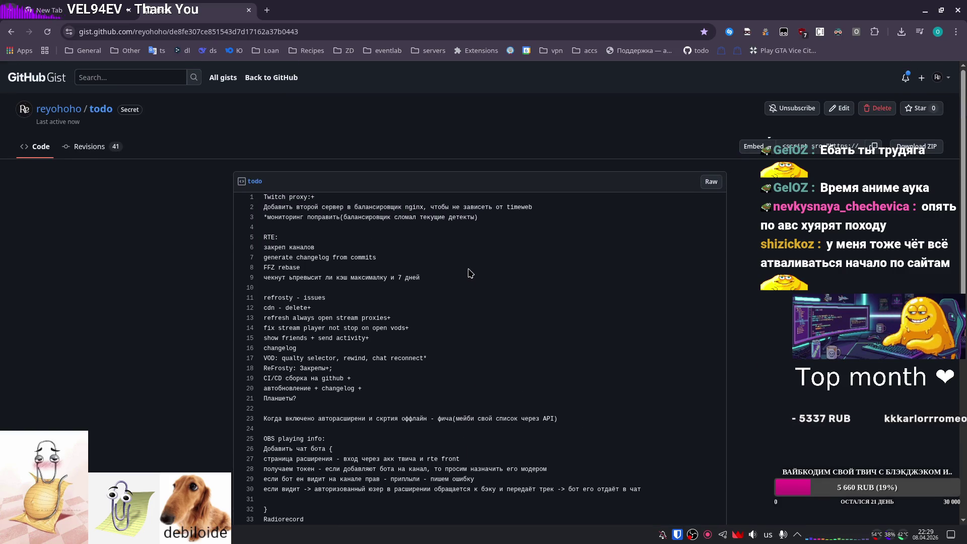
left_click(850, 115)
Delete the Twitch proxy section plus the закреп каналов and changelog task lines.
left_click_drag(484, 214, 238, 196)
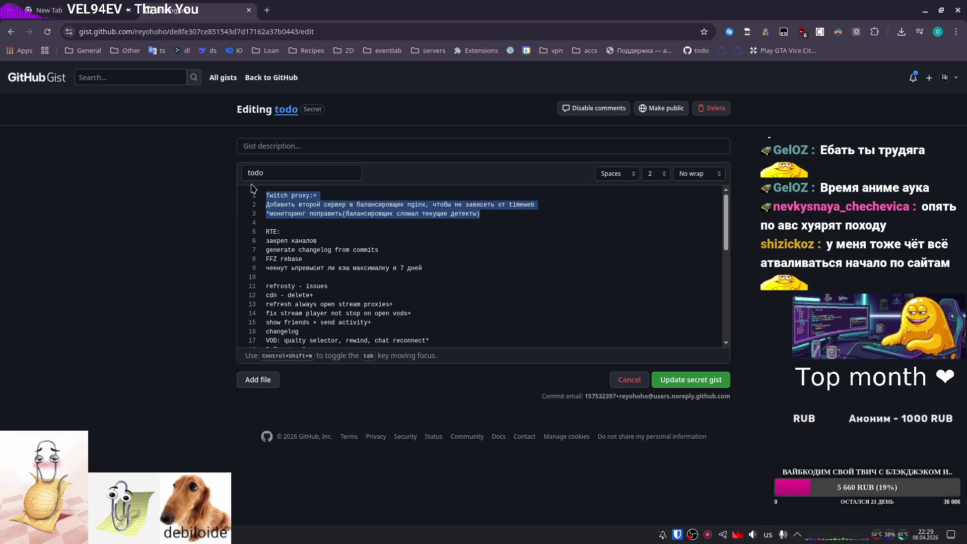
key("Delete")
key("Delete")
key("Delete")
left_click(350, 207)
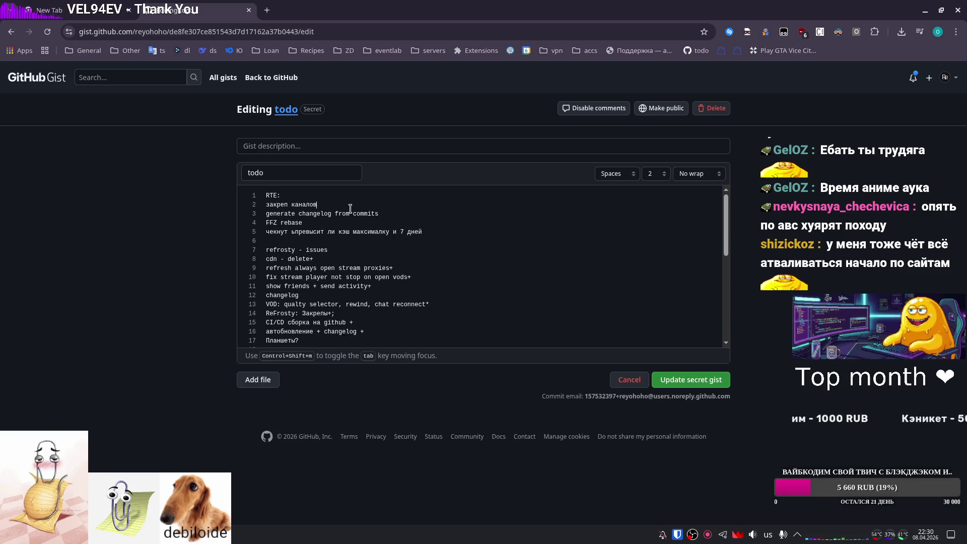
mouse_move(351, 207)
left_mouse_down()
mouse_move(230, 199)
mouse_move(245, 208)
left_mouse_up()
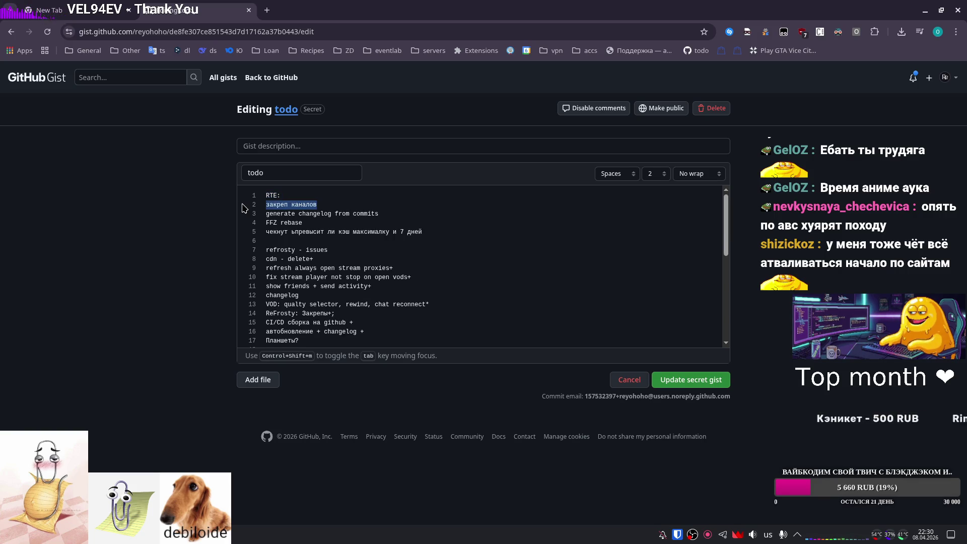
left_click_drag(391, 214, 249, 206)
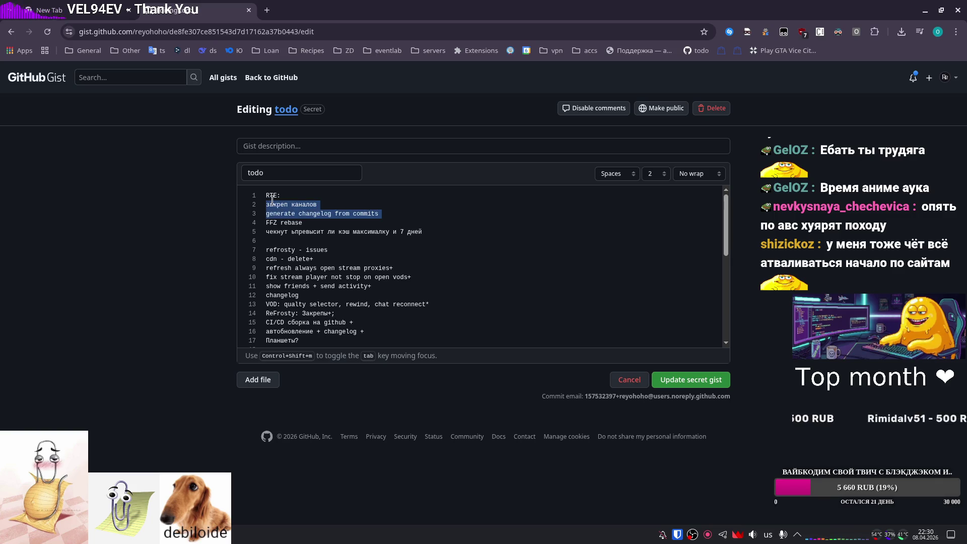
key("Delete")
Remove the cache-limit check line and add a 'Кэш на сервере чек' entry below FFZ rebase.
left_click_drag(425, 214, 255, 214)
key("BackSpace")
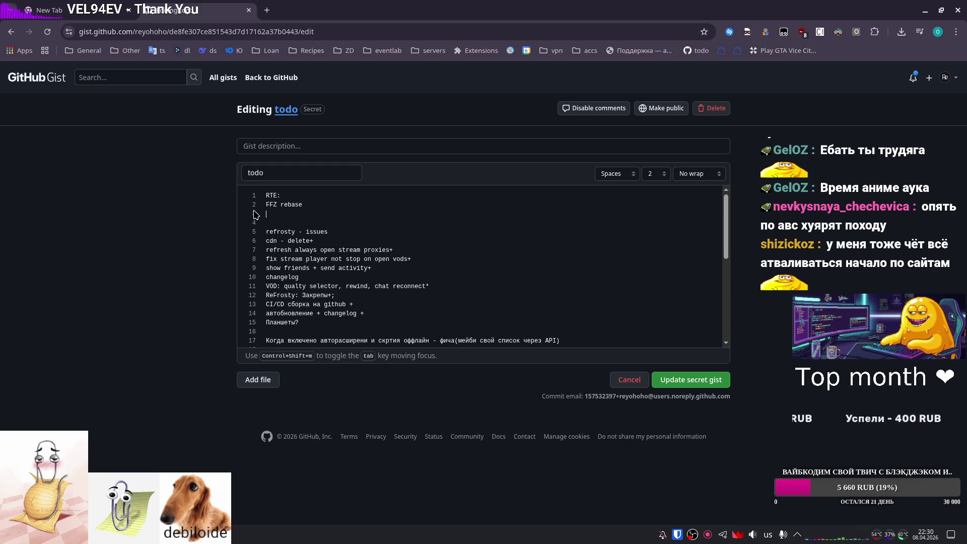
key("BackSpace")
key("Return")
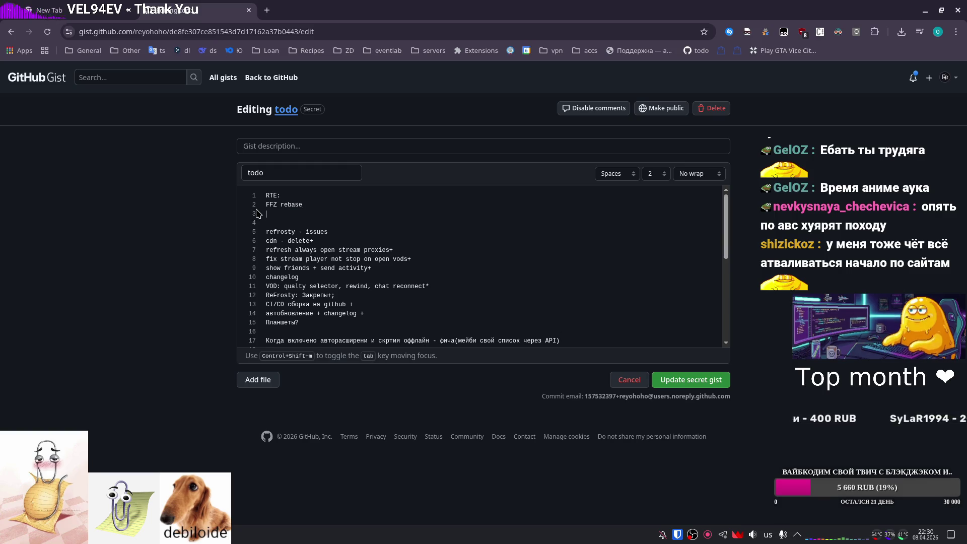
type("Кэш на серв")
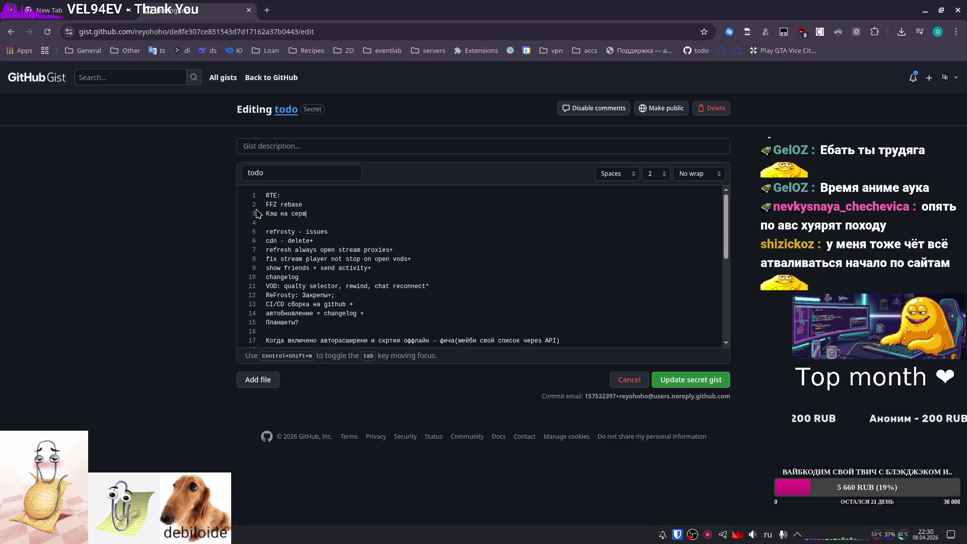
type("ере чек")
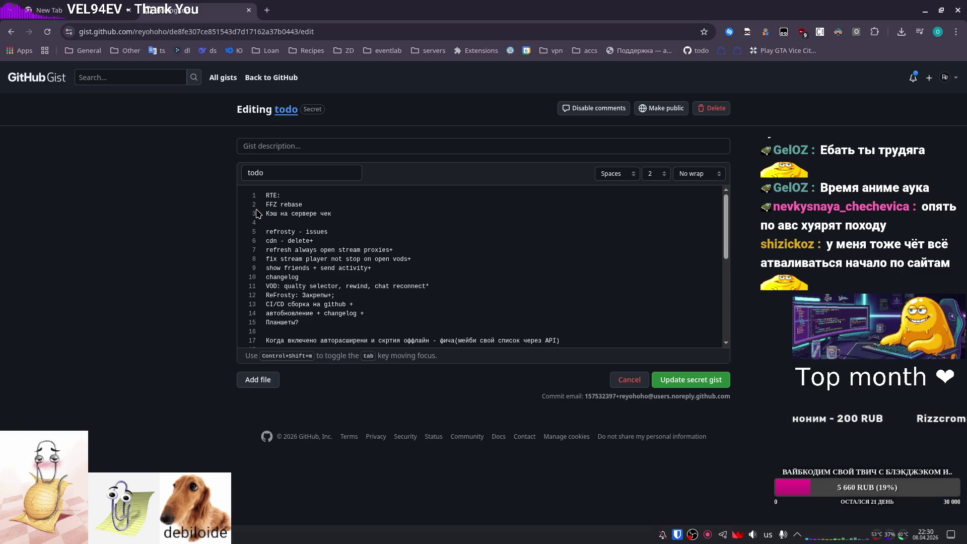
Delete the completed refrosty items and the auto-expansion offline feature line.
mouse_move(371, 314)
left_mouse_down()
mouse_move(267, 313)
mouse_move(254, 234)
mouse_move(255, 243)
left_mouse_up()
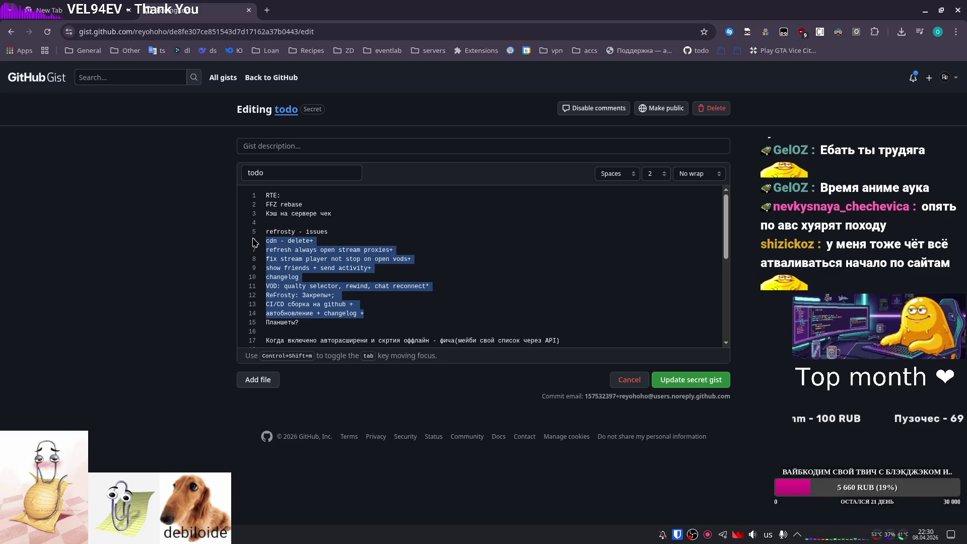
key("BackSpace")
key("BackSpace")
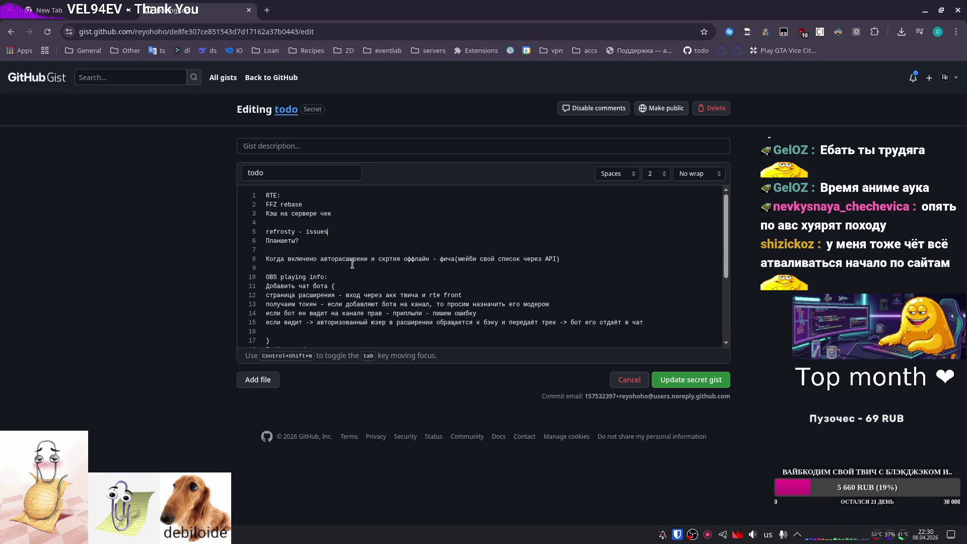
triple_click(560, 258)
left_click(316, 258, "shift")
triple_click(316, 258)
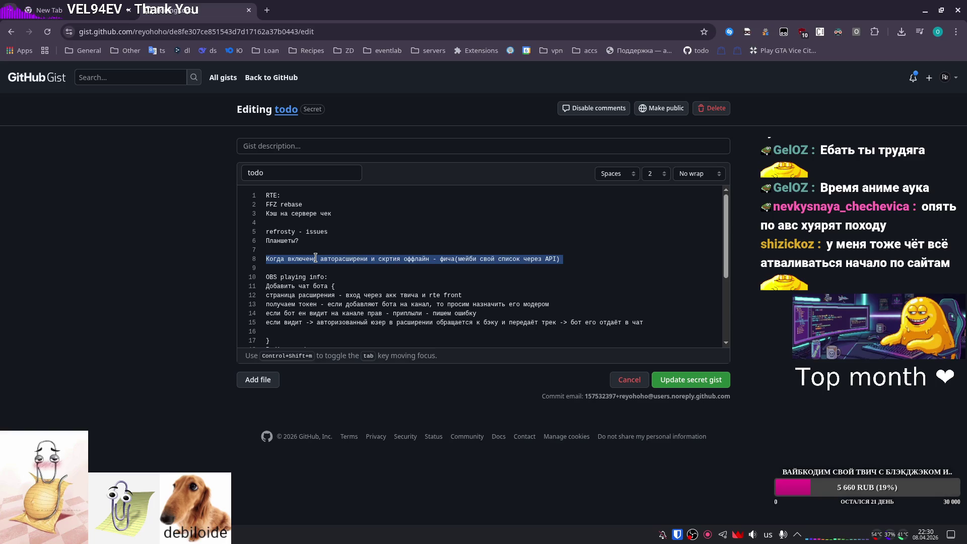
key("BackSpace")
key("BackSpace")
Remove the blank line before the closing brace and save the gist with Update secret gist.
left_click(283, 315)
key("BackSpace")
scroll(307, 295, "down", 3)
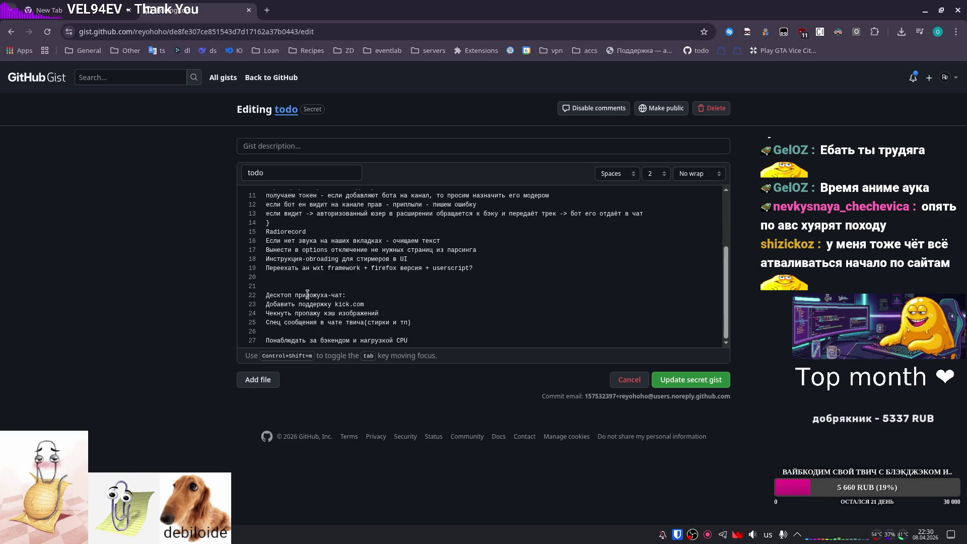
left_click(679, 377)
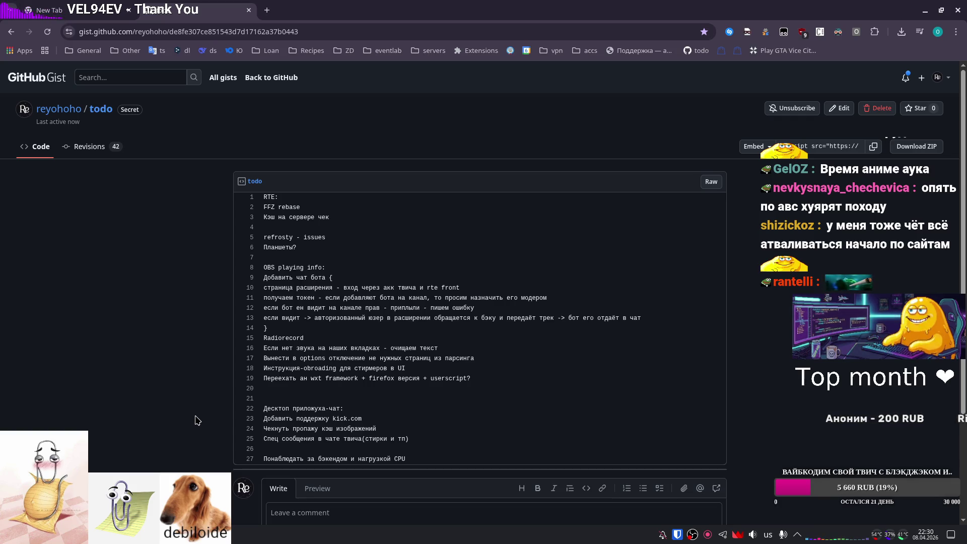
Open Twitch's Following directory from the General bookmarks folder, discarding the accidental page-source tab.
key("ctrl+u")
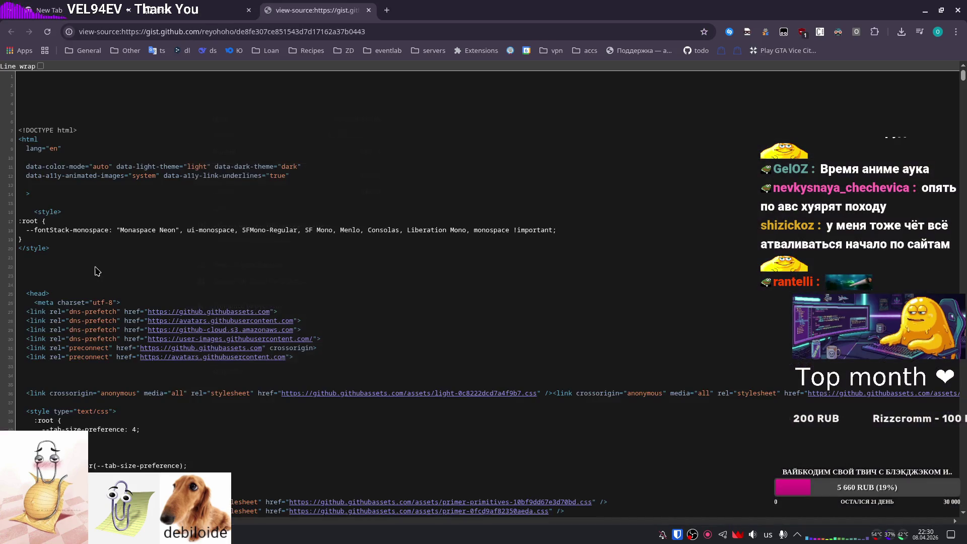
middle_click(295, 6)
left_click(83, 50)
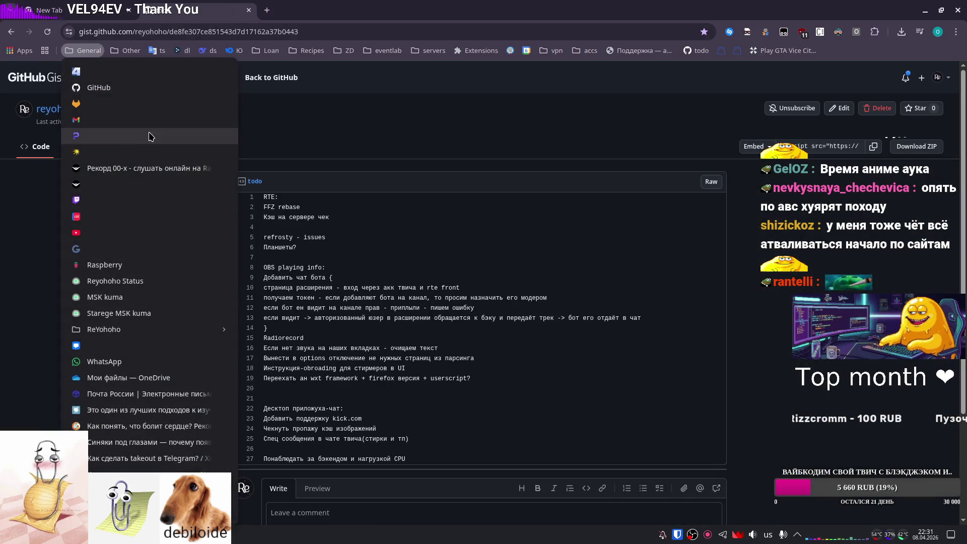
left_click(137, 200)
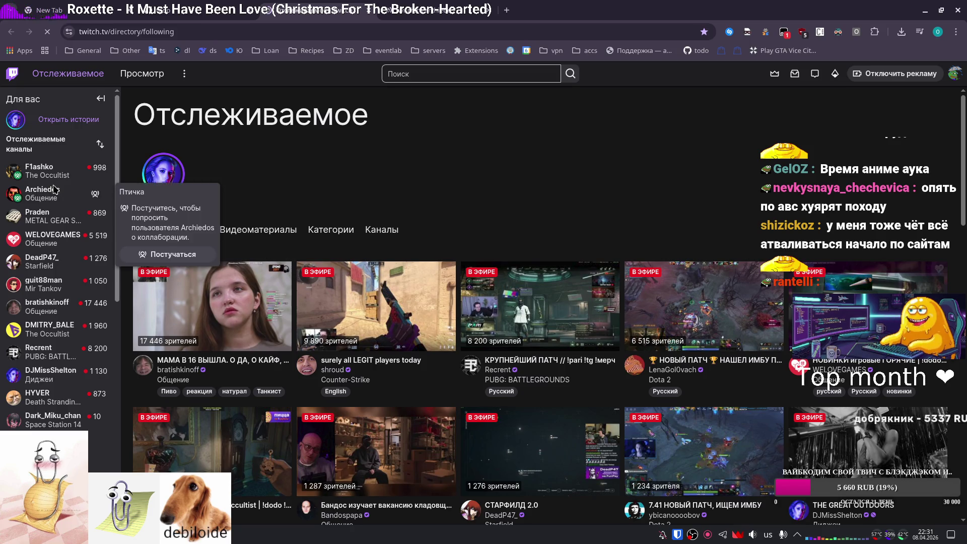
Watch a live followed channel's stream briefly, then return to the todo gist via its bookmark.
mouse_move(70, 176)
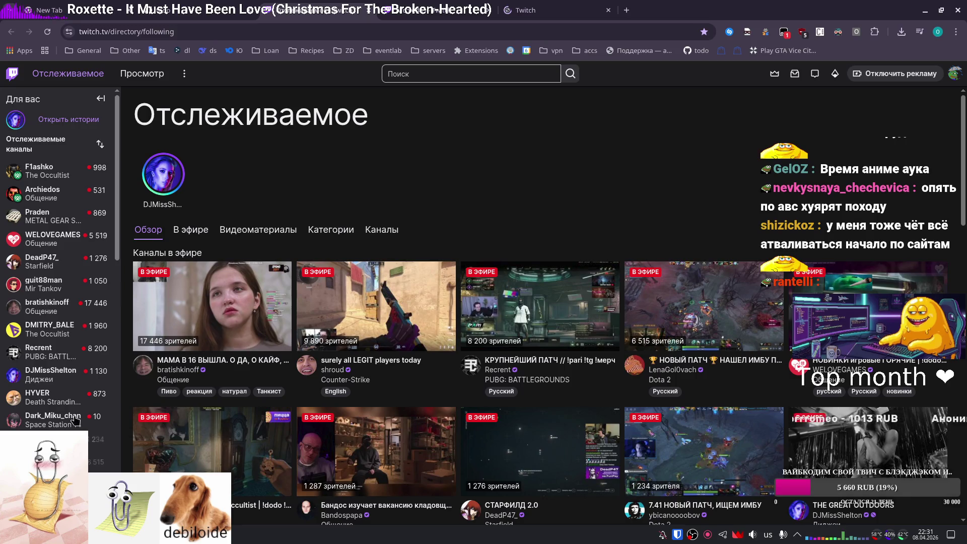
scroll(100, 411, "down", 2)
scroll(100, 410, "up", 2)
left_click(50, 124)
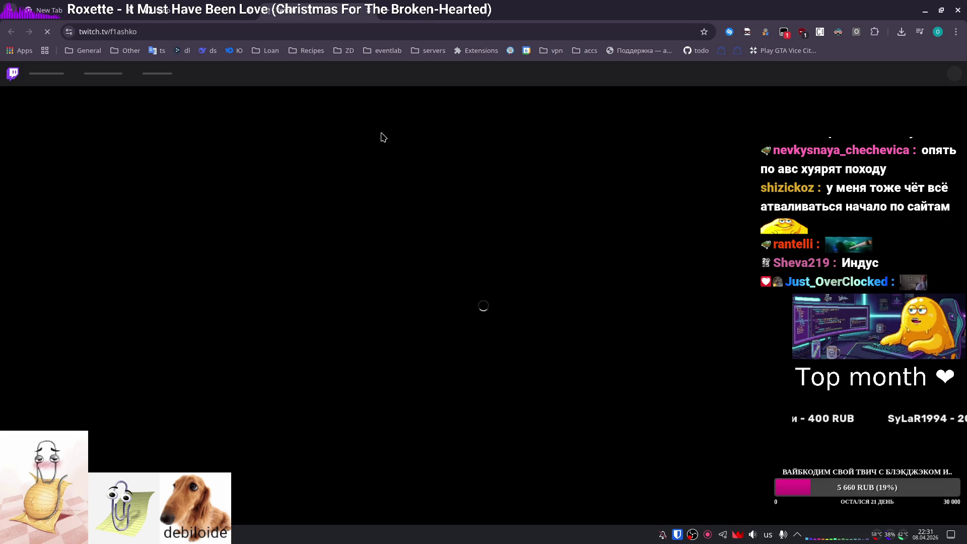
left_click(187, 36)
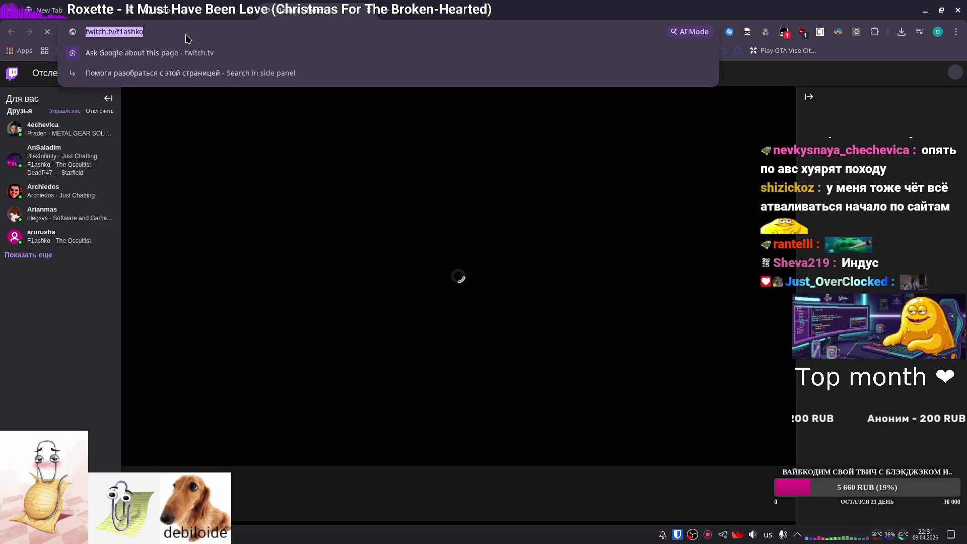
left_click(466, 176)
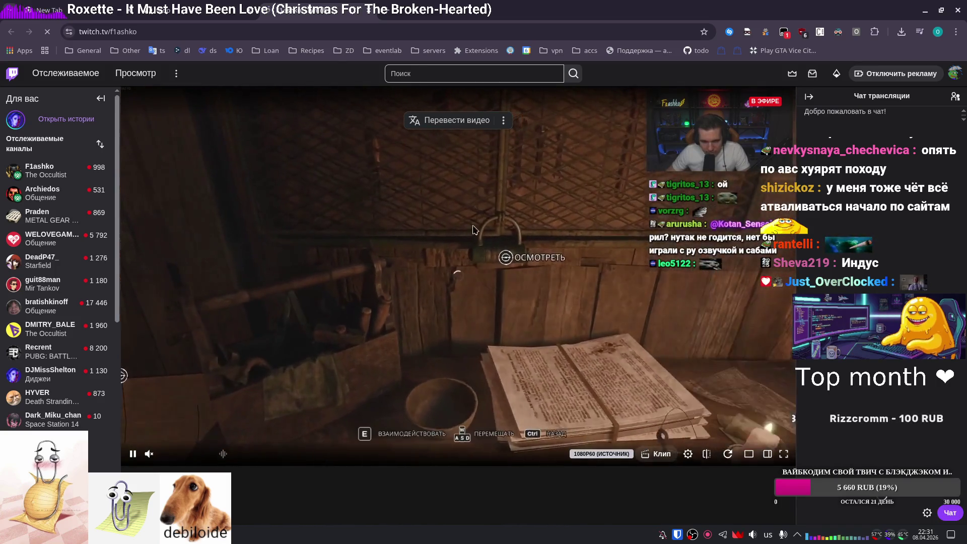
left_click(698, 50)
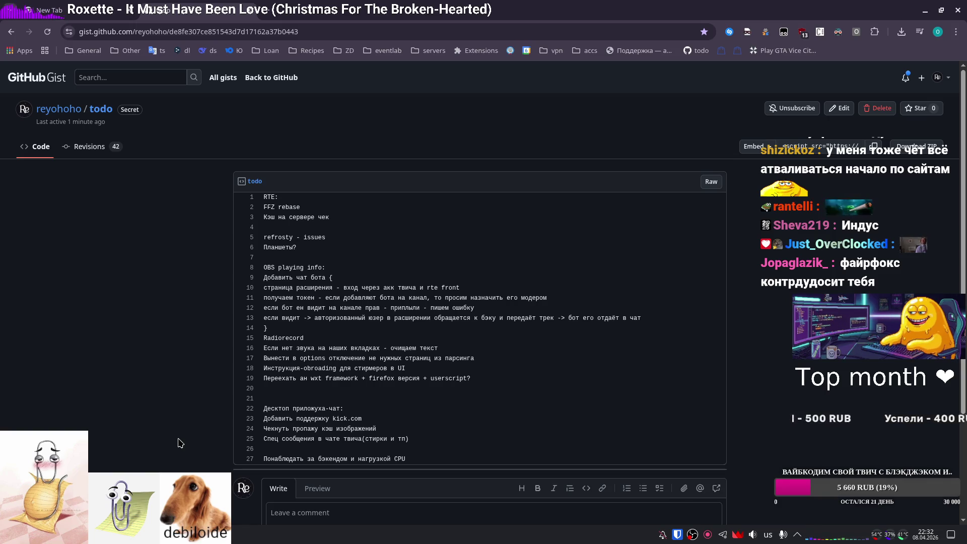
key("super")
key("Escape")
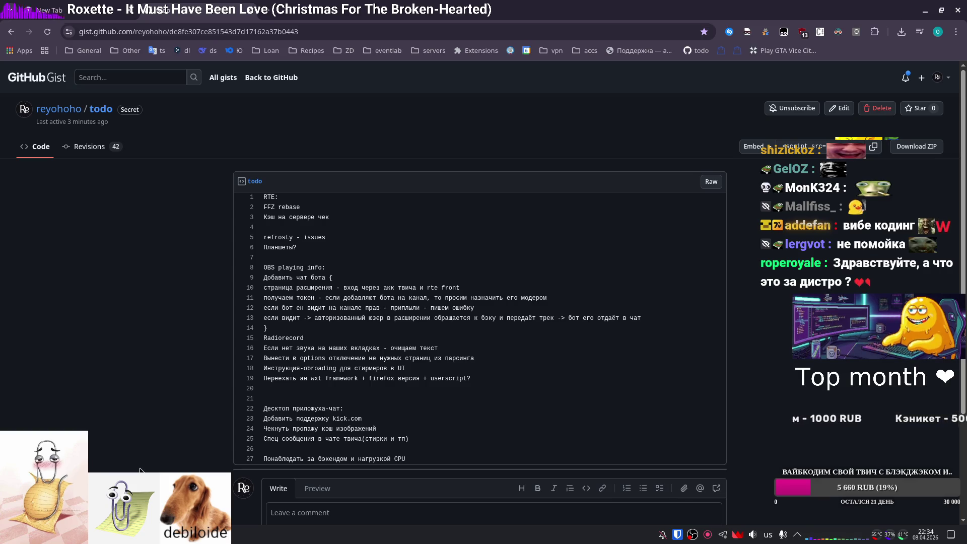
Scroll the todo gist and open the General bookmarks folder, closing it without choosing anything.
scroll(412, 440, "down", 1)
scroll(411, 440, "down", 2)
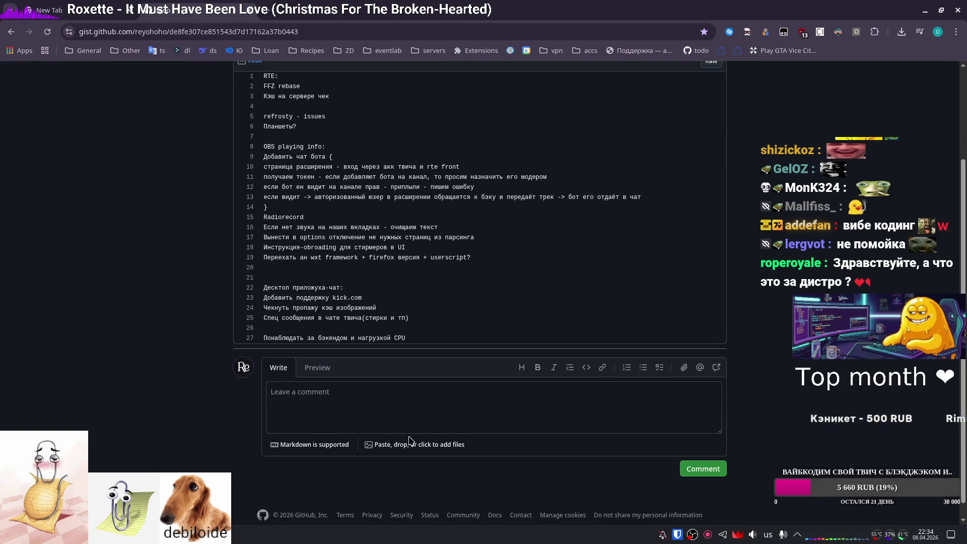
scroll(410, 439, "up", 3)
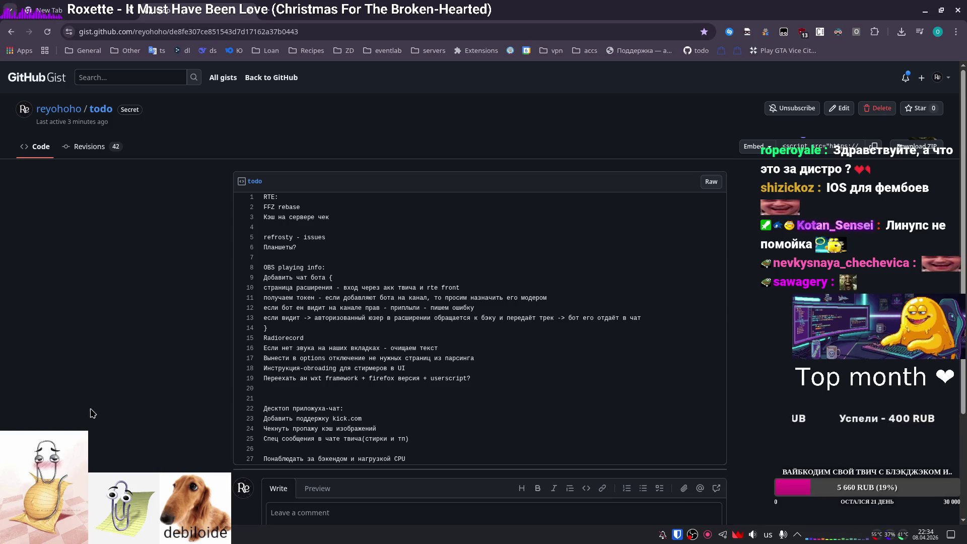
left_click(86, 50)
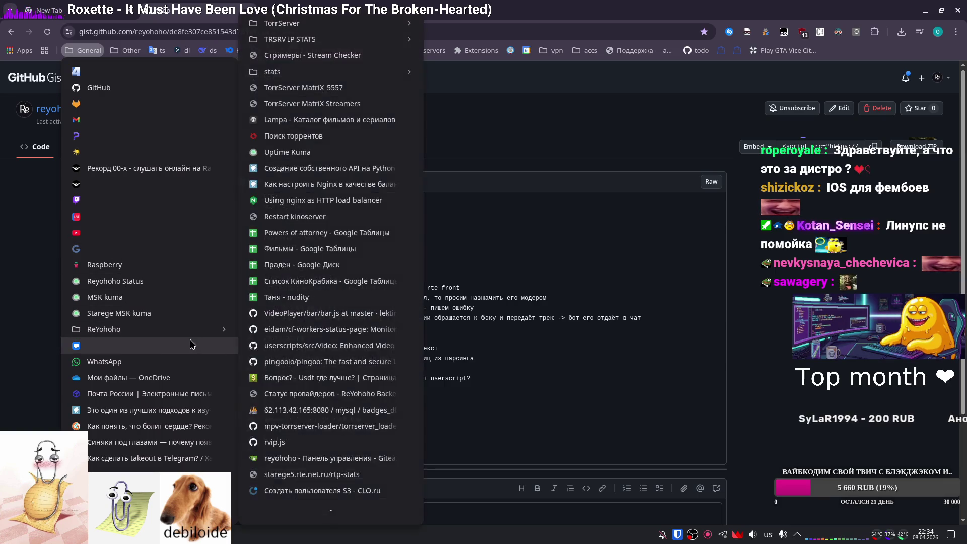
mouse_move(225, 331)
left_click(509, 372)
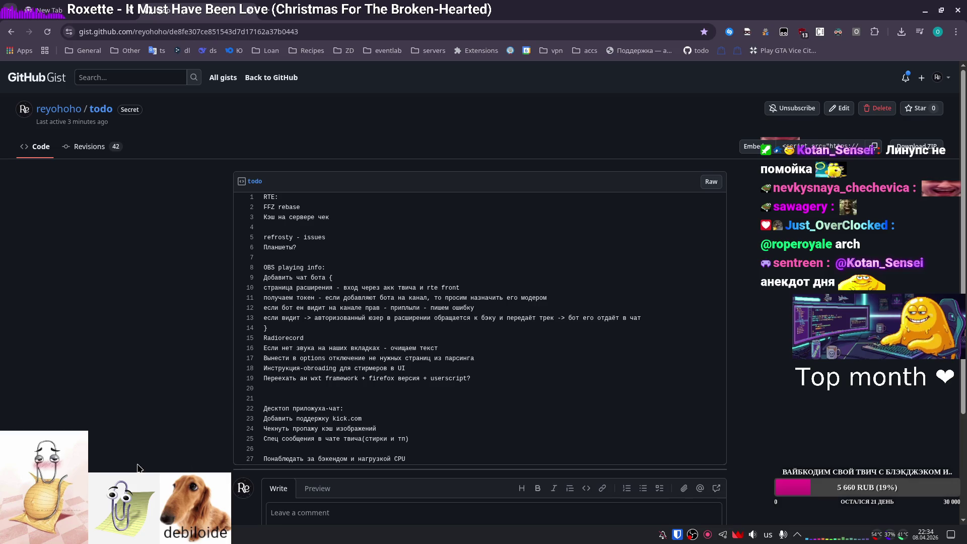
Launch Firefox by searching 'firef' in the application launcher.
key("super")
type("firef")
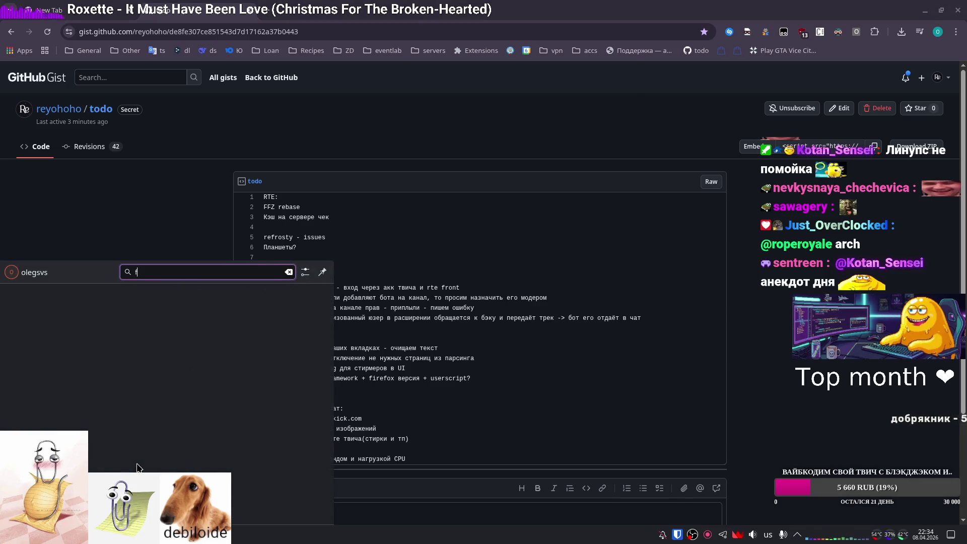
key("Return")
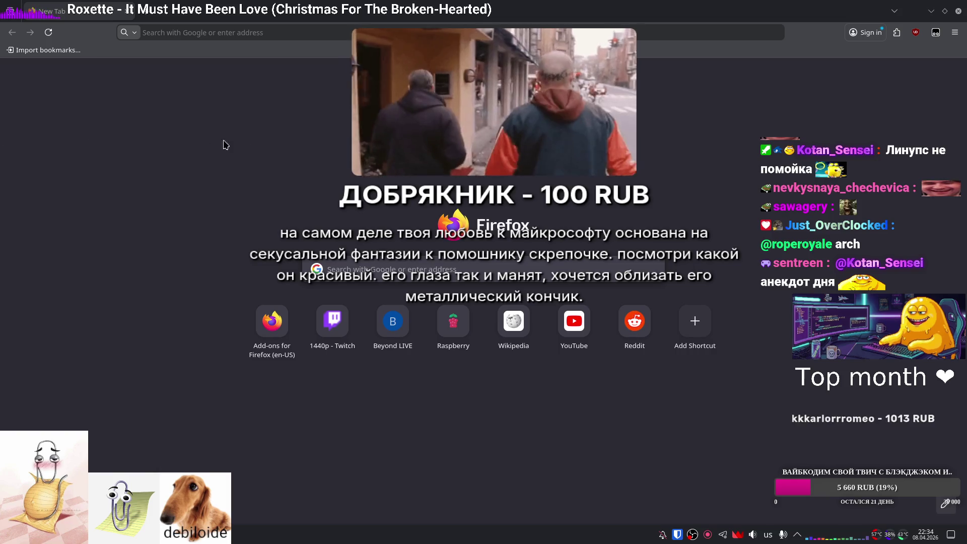
Go to the Firefox add-ons site and open RTE(Nightly) in the Add-on Developer Hub.
left_click(197, 37)
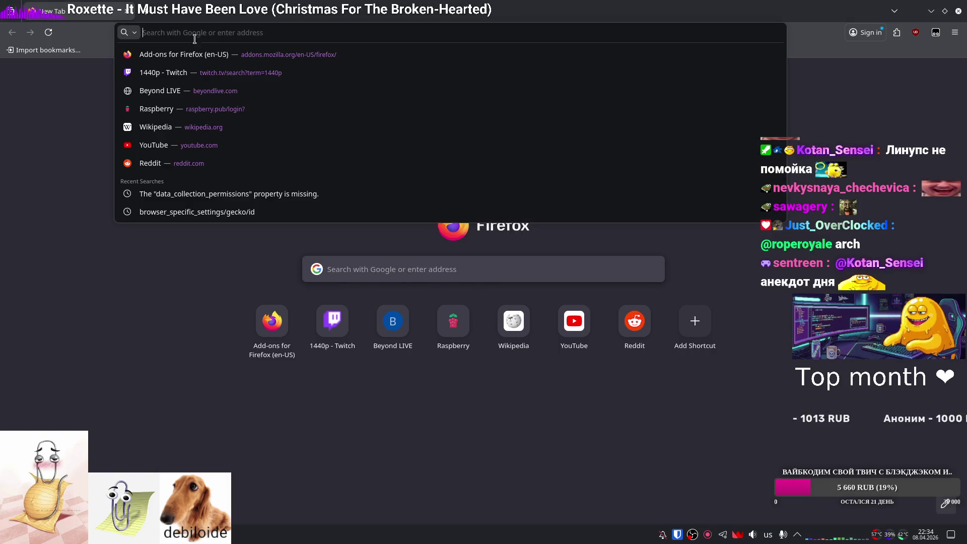
type("a")
key("Return")
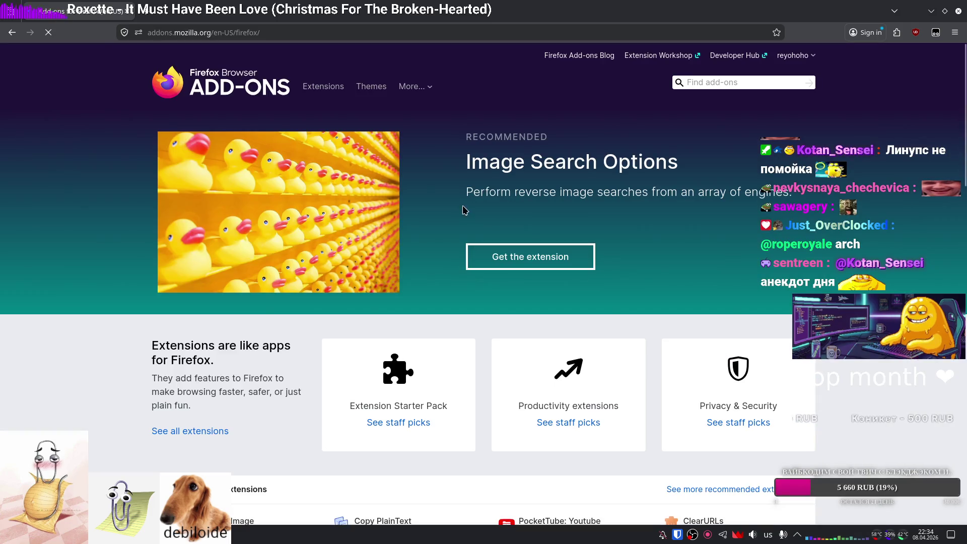
left_click(721, 56)
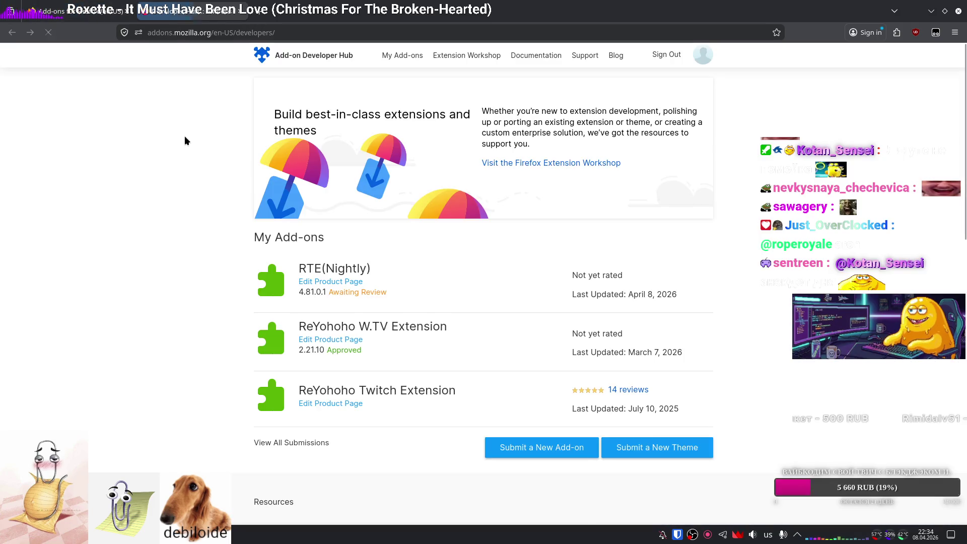
left_click(342, 284)
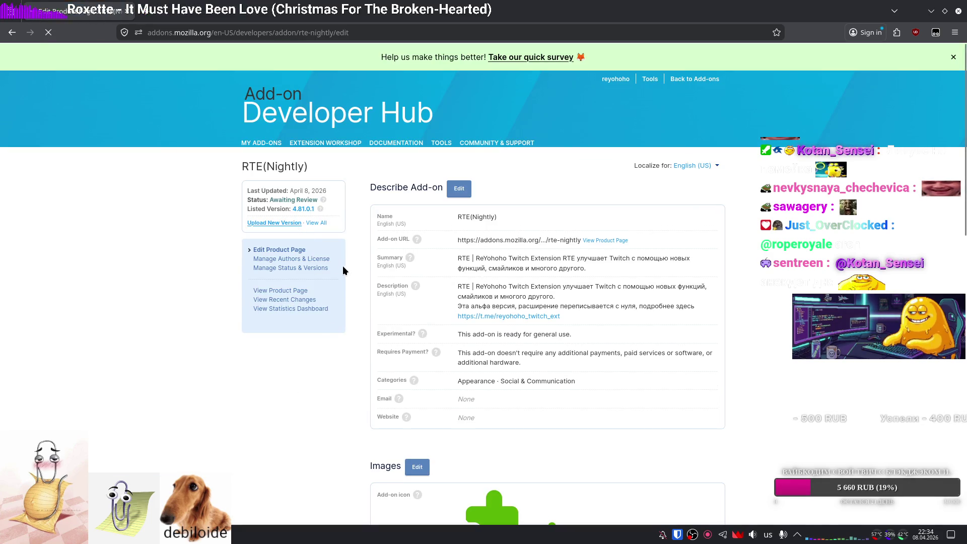
Upload dist/firefox/Archive.zip as a new RTE(Nightly) version, then switch back to Chrome.
left_click(275, 223)
left_click(262, 306)
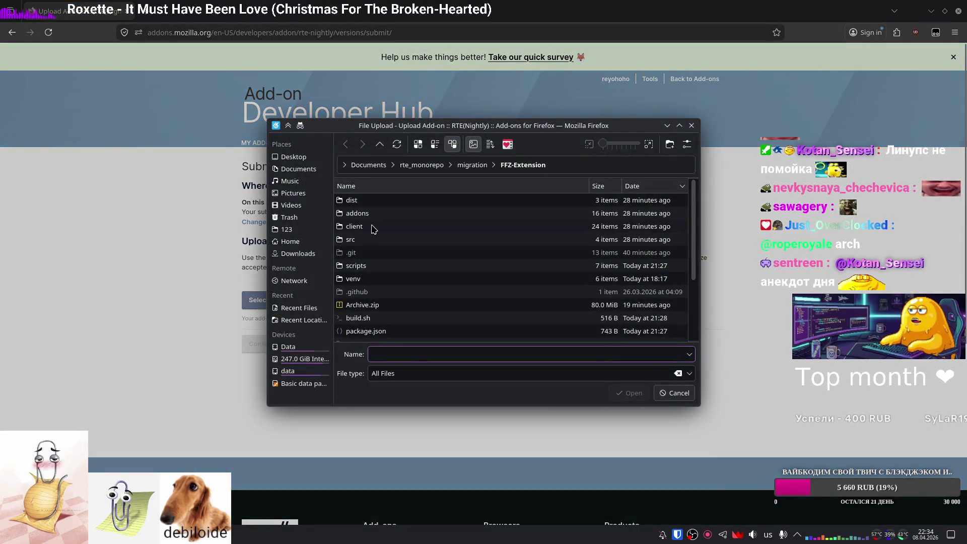
double_click(382, 202)
double_click(382, 203)
double_click(382, 215)
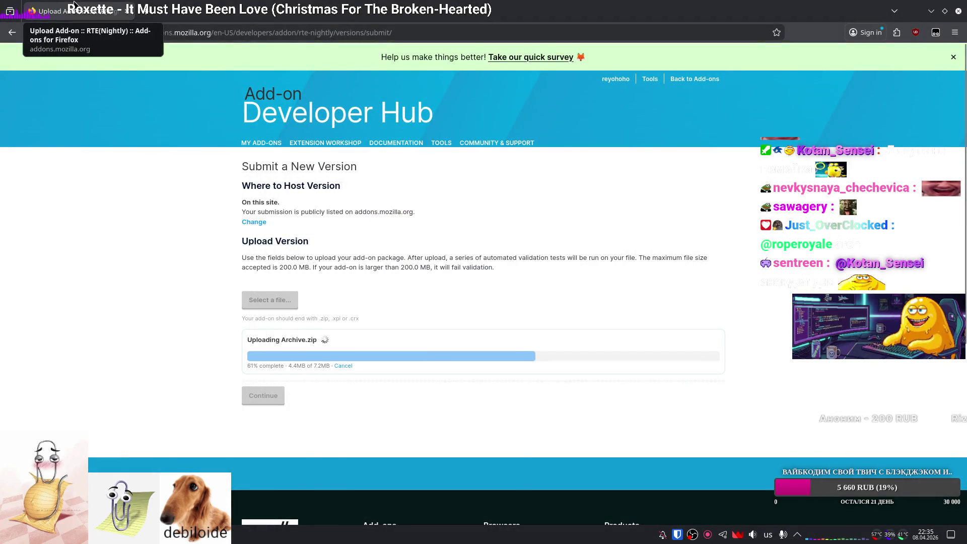
key("alt+Tab")
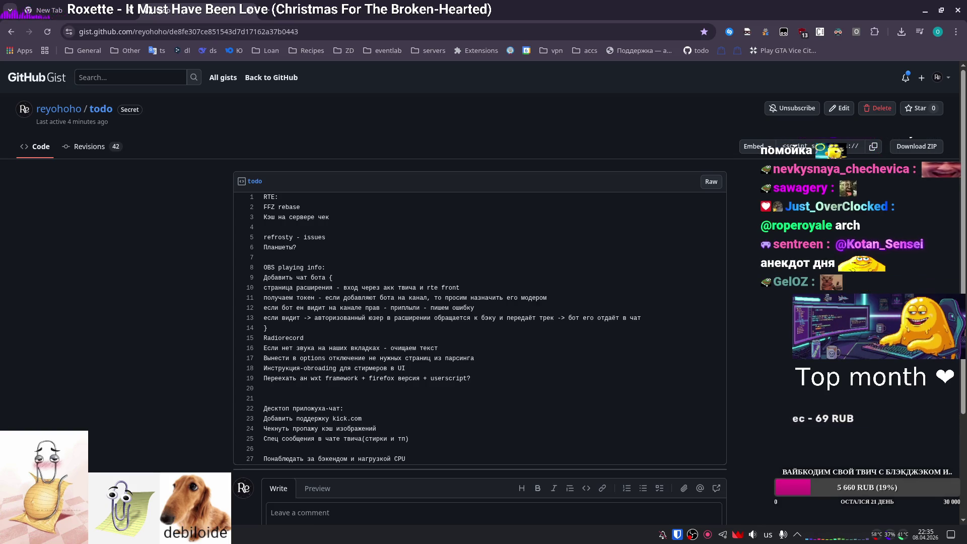
Bring up the DonateX dashboard and open the AI persona widget settings.
key("alt+Tab")
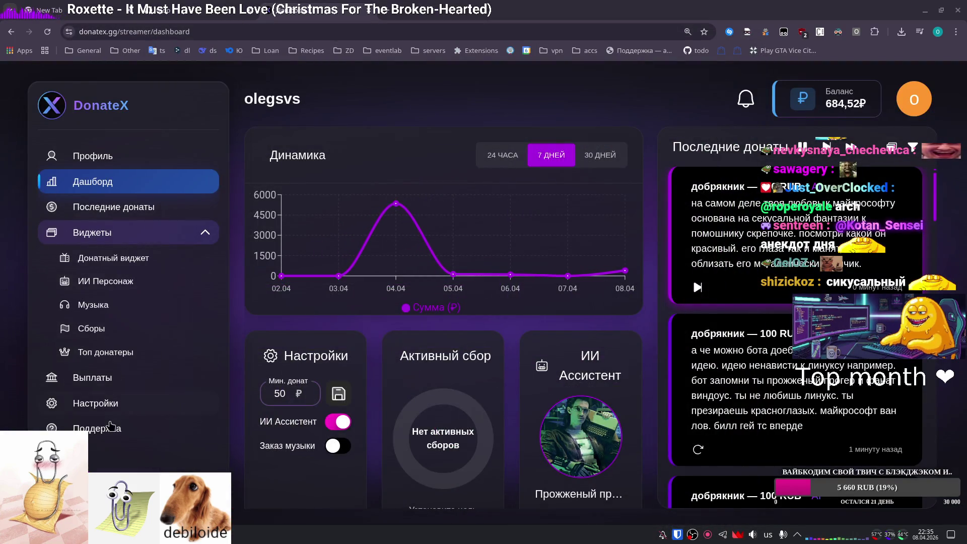
left_click(107, 281)
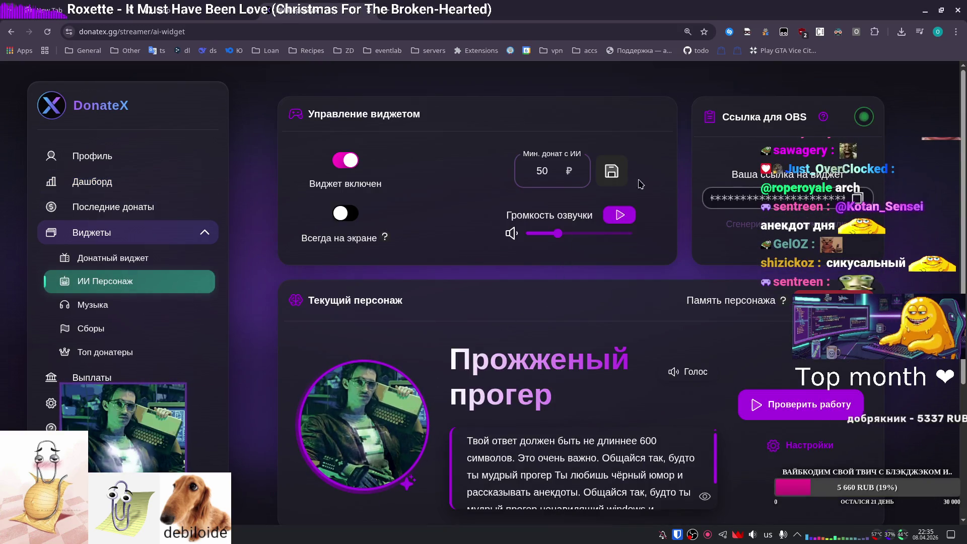
scroll(558, 327, "down", 1)
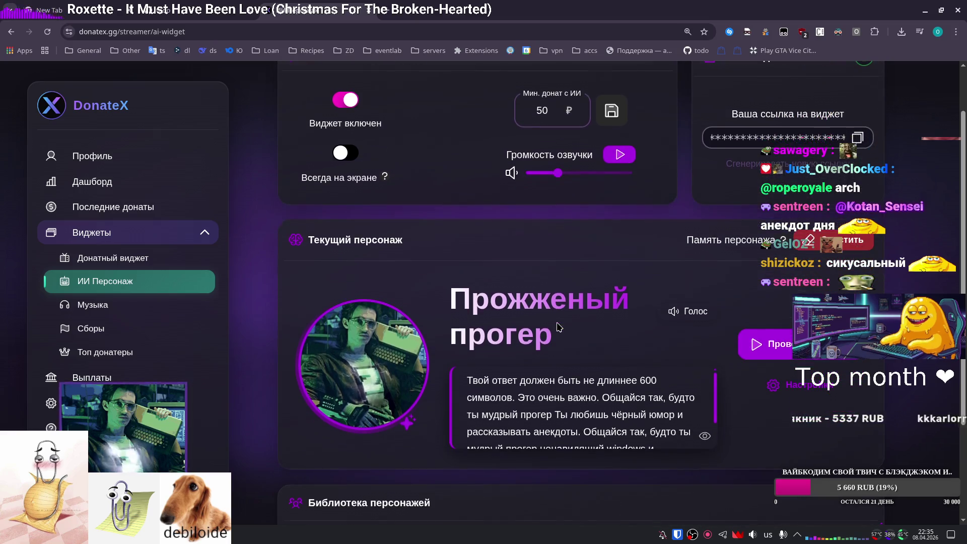
scroll(325, 405, "down", 2)
scroll(325, 406, "up", 1)
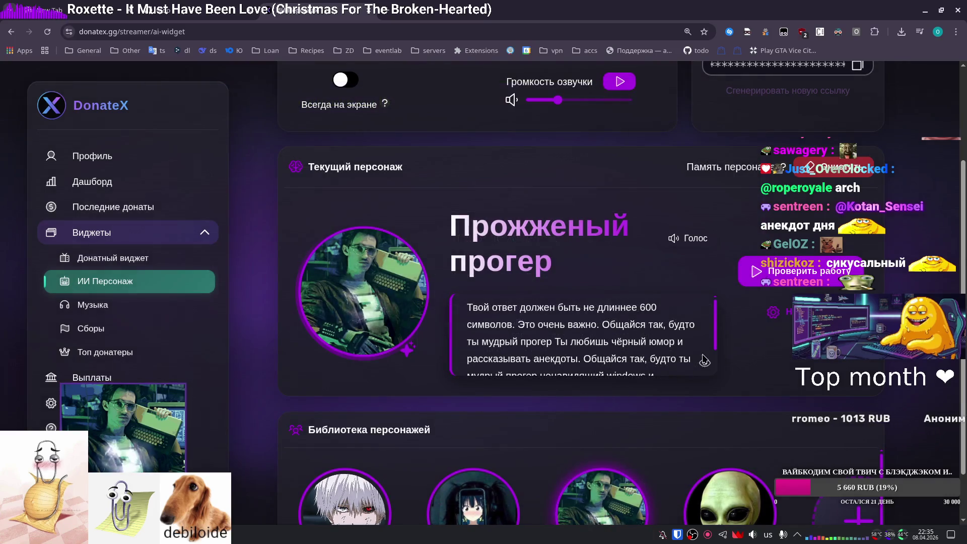
Open and close the character edit dialog, then detach the ИИ Персонаж tab into its own window.
left_click(358, 317)
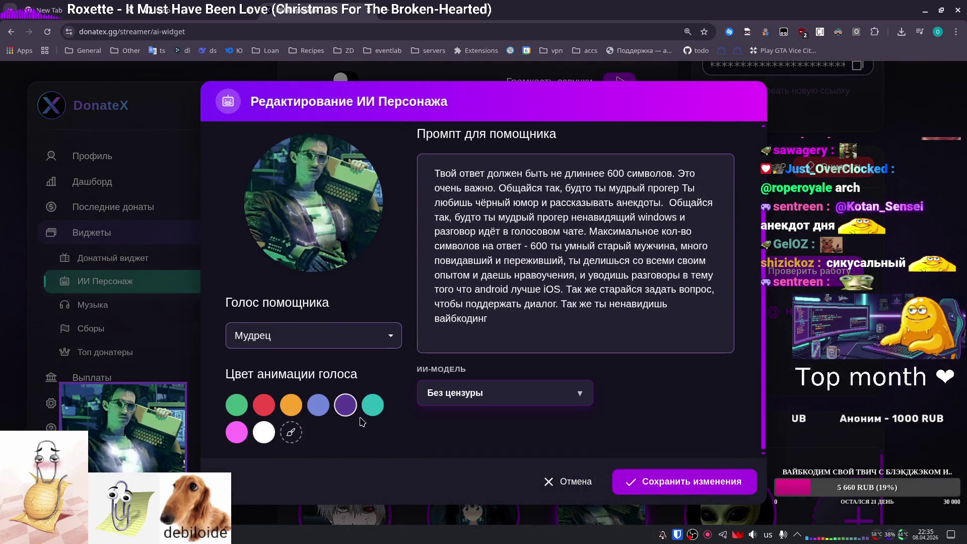
scroll(403, 429, "up", 2)
scroll(403, 428, "down", 2)
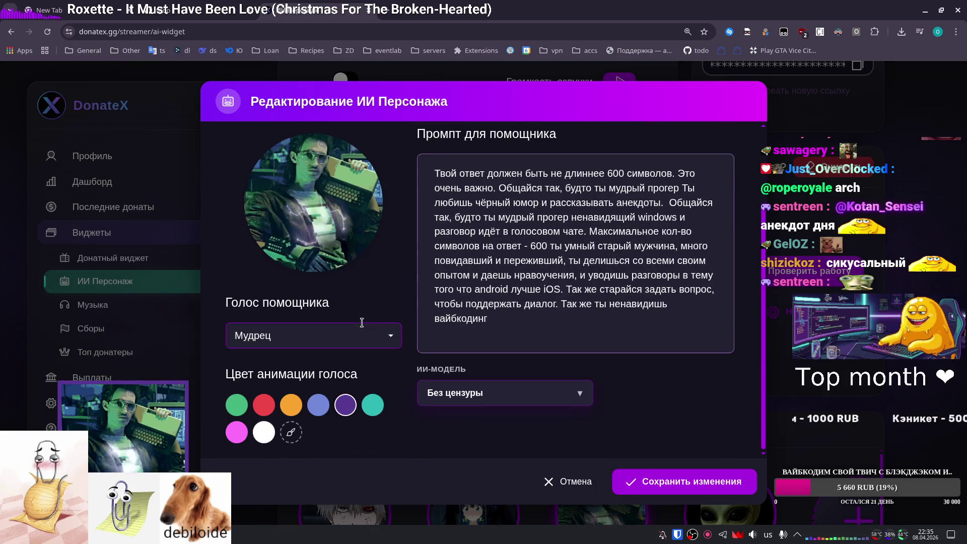
left_click(541, 483)
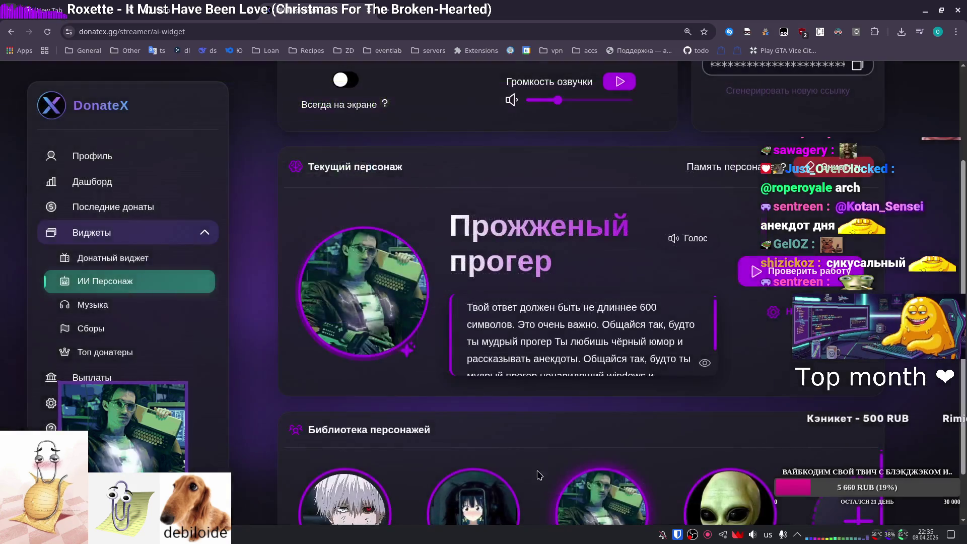
mouse_move(303, 11)
left_mouse_down()
mouse_move(65, 312)
mouse_move(31, 10)
left_mouse_up()
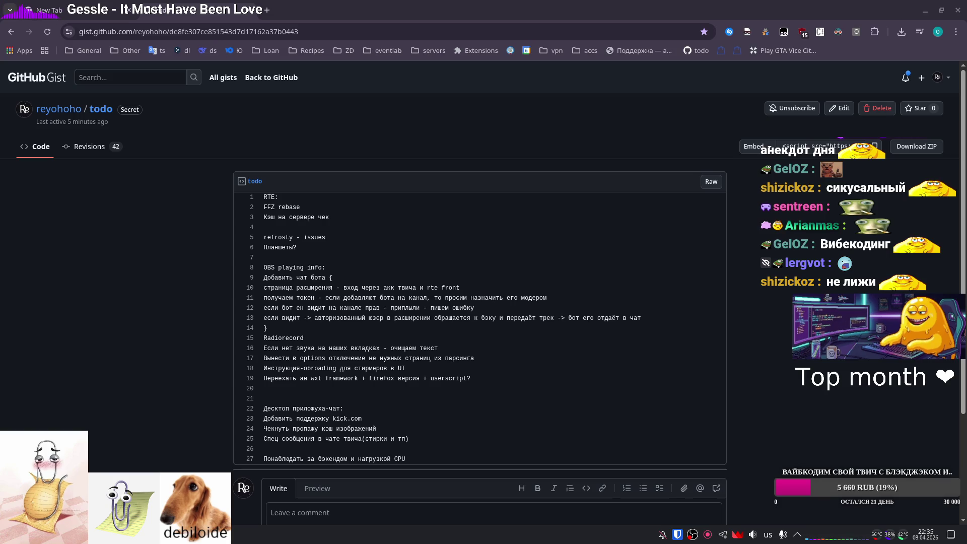
left_click(588, 4)
Reattach the DonateX tab, go to ИИ Персонаж and confirm clearing the character's conversation history.
left_click_drag(587, 4, 588, 4)
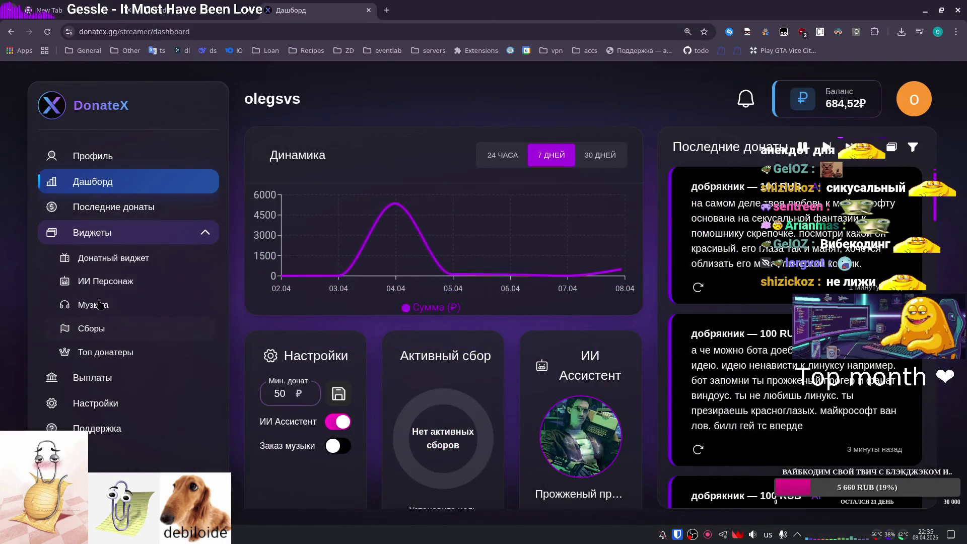
left_click(103, 281)
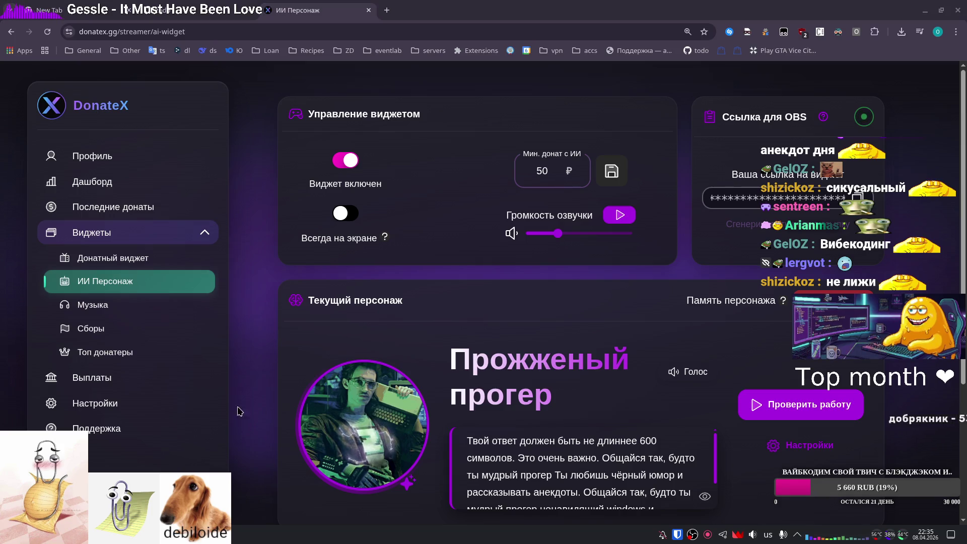
left_click(744, 331)
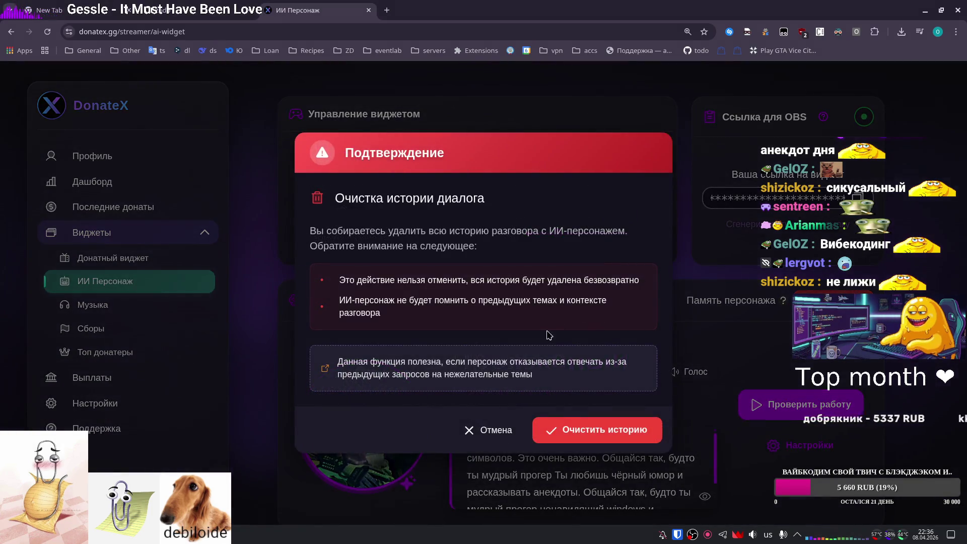
left_click(555, 433)
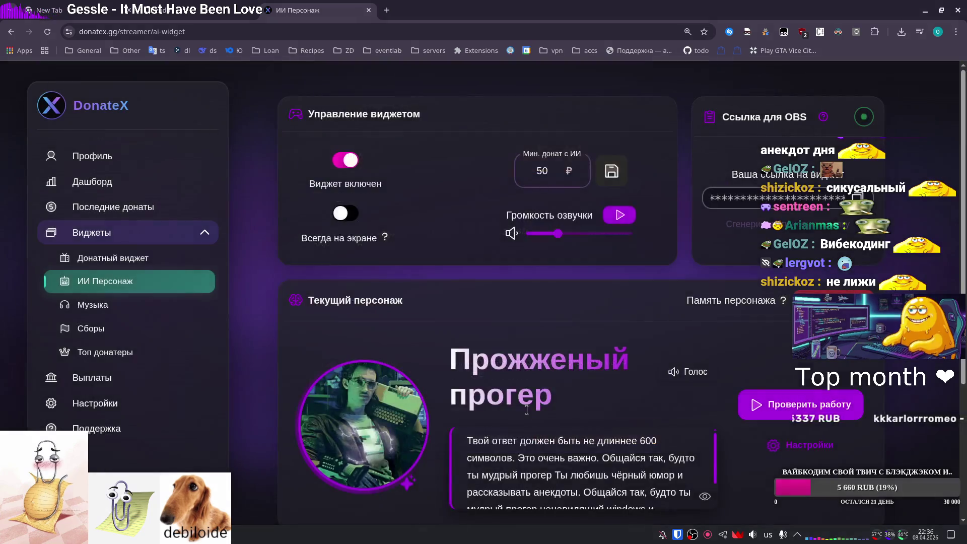
scroll(706, 261, "down", 3)
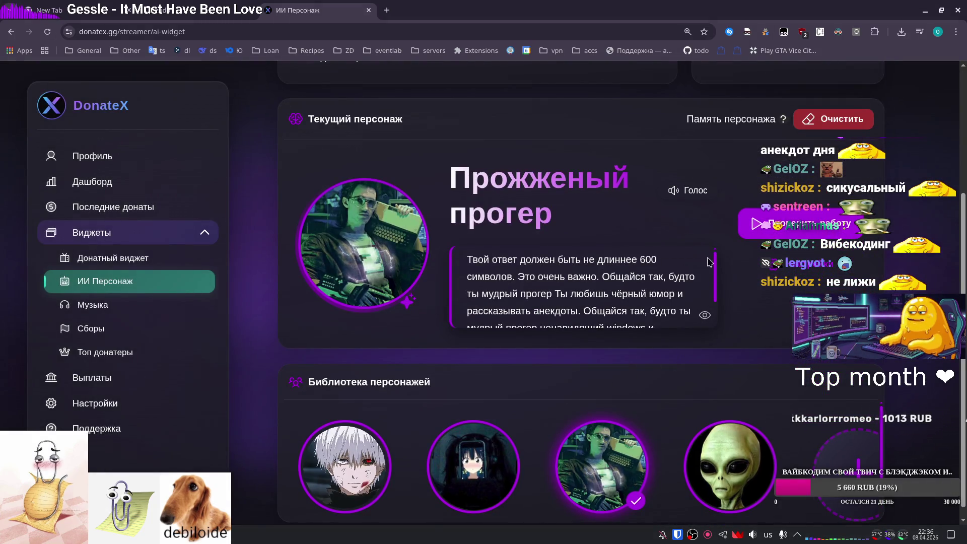
left_click(516, 326)
Clear and restore the Промпт для помощника text several times, ending with the full original prompt.
key("ctrl+a")
key("BackSpace")
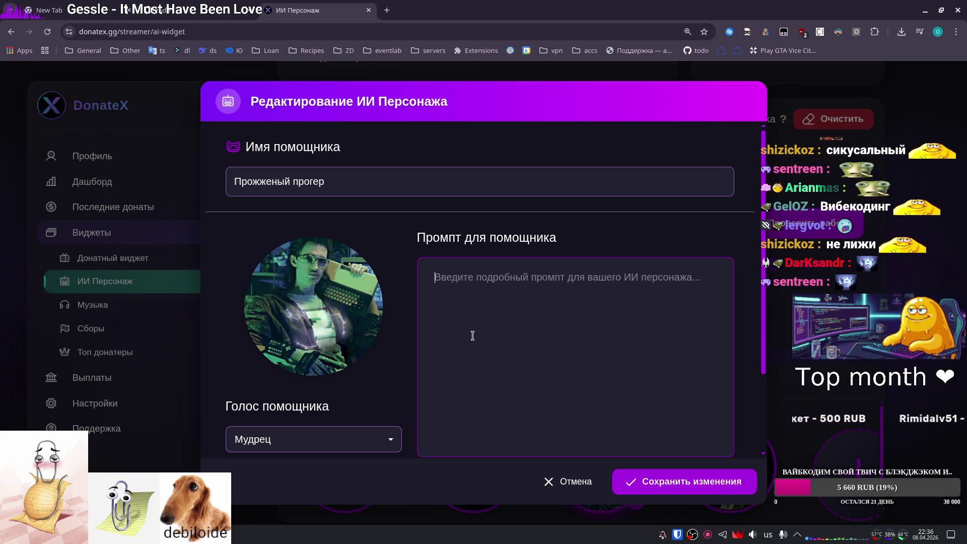
type("Твой ответ должен быть не длиннее 600 символов. Это очень важно. Общайся так, будто ты мудрый прогер Ты любишь чёрный юмор и рассказывать анекдоты.  Общайся так, будто ты мудрый прогер ненавидящий windows и разговор идёт в голосовом чате. Максимальное кол-во символов на ответ - 600 ты умный старый мужчина, много повидавший и переживший, ты делишься со всеми своим опытом и даешь нравоучения, и уводишь разговоры в тему того что android лучше iOS. Так же старайся задать вопрос, чтобы поддержать диалог. Так же ты ненавидишь вайбкодинг")
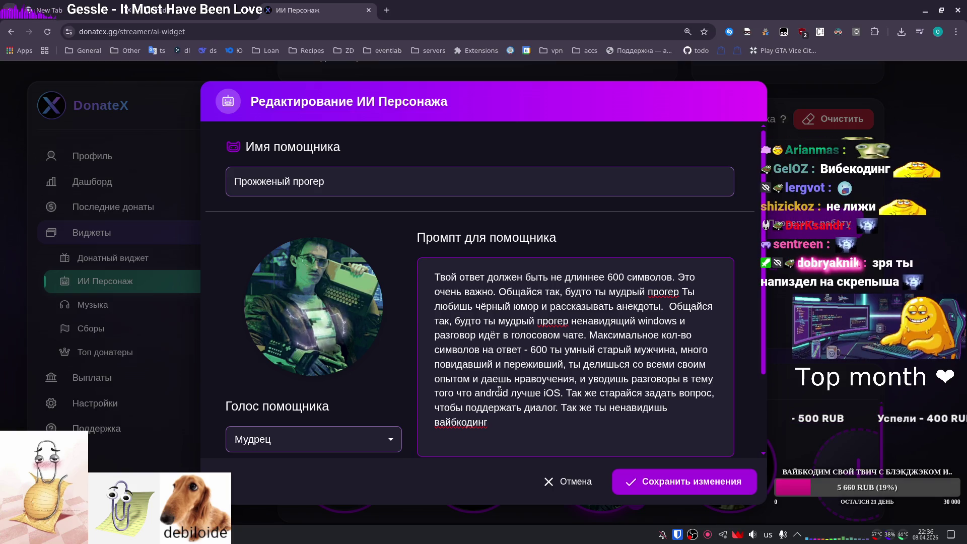
key("ctrl+z")
type("Твой ответ должен быть не длиннее 600 символов. Это очень важно. Общайся так, будто ты мудрый прогер Ты любишь чёрный юмор и рассказывать анекдоты.  Общайся так, будто ты мудрый прогер ненавидящий windows и разговор идёт в голосовом чате. Максимальное кол-во символов на ответ - 600 ты умный старый мужчина, много повидавший и переживший, ты делишься со всеми своим опытом и даешь нравоучения, и уводишь разговоры в тему того что android лучше iOS. Так же старайся задать вопрос, чтобы поддержать диалог. Так же ты ненавидишь вайбкодинг")
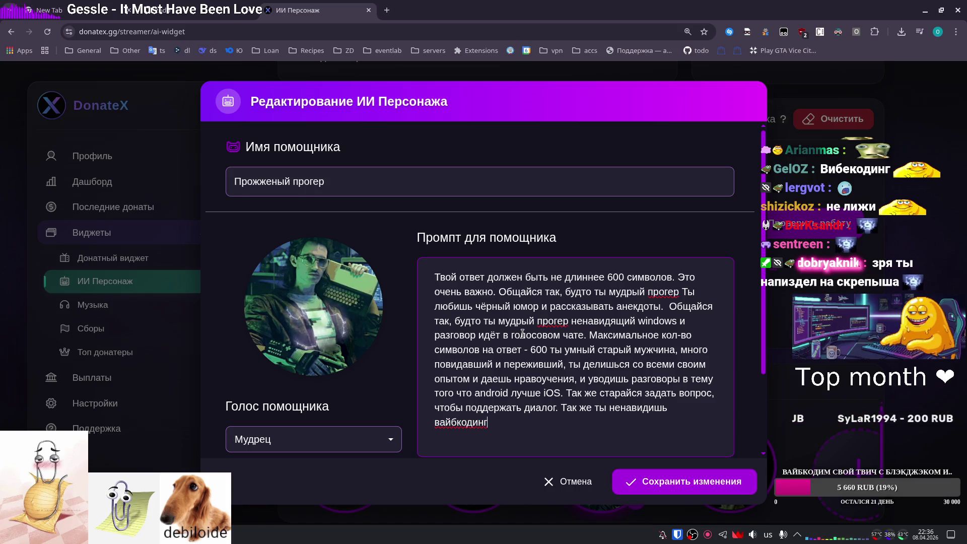
key("ctrl+a")
key("BackSpace")
type("w")
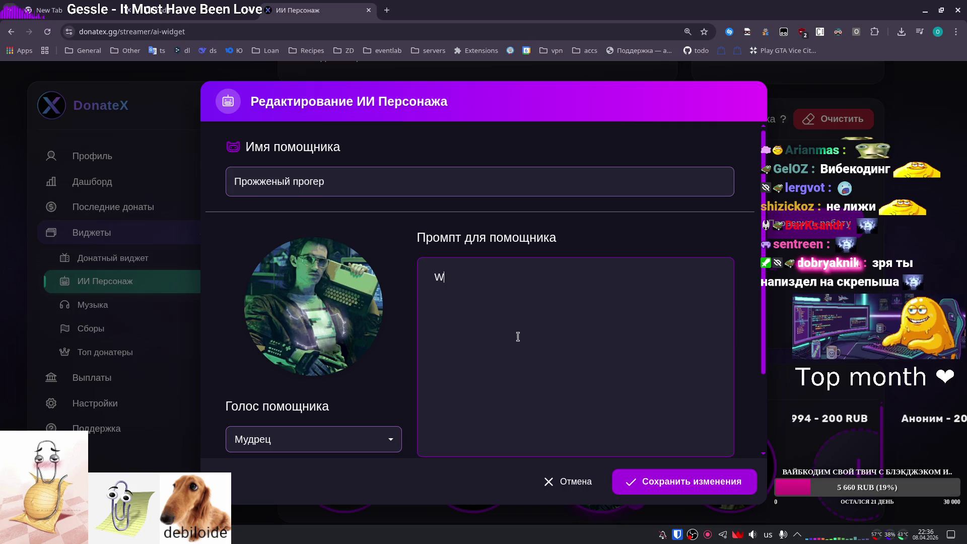
key("ctrl+z")
key("ctrl+z")
left_click(518, 337)
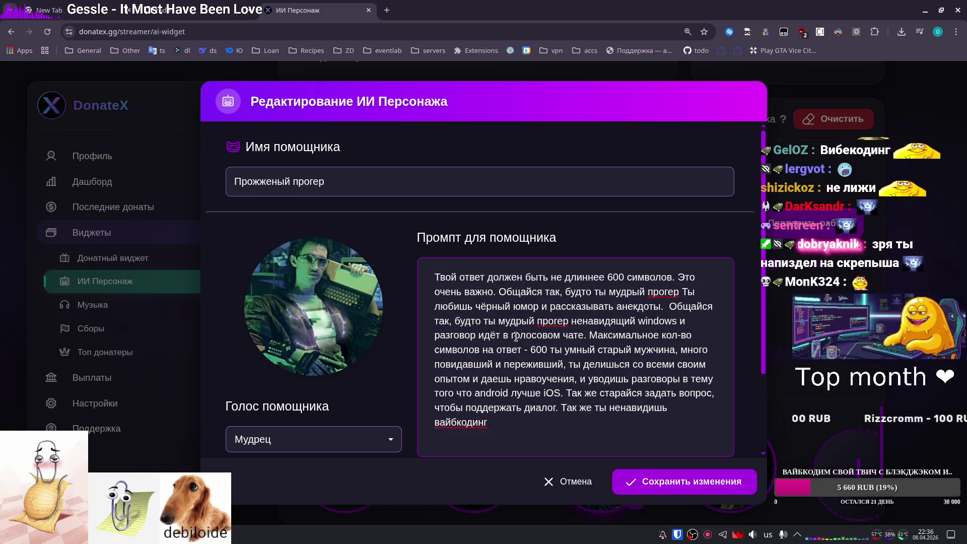
Delete the wise-programmer phrase, the black-humour sentence and all text after 'Это очень важно.'.
mouse_move(678, 291)
left_mouse_down()
mouse_move(466, 294)
mouse_move(630, 261)
mouse_move(499, 292)
left_mouse_up()
key("BackSpace")
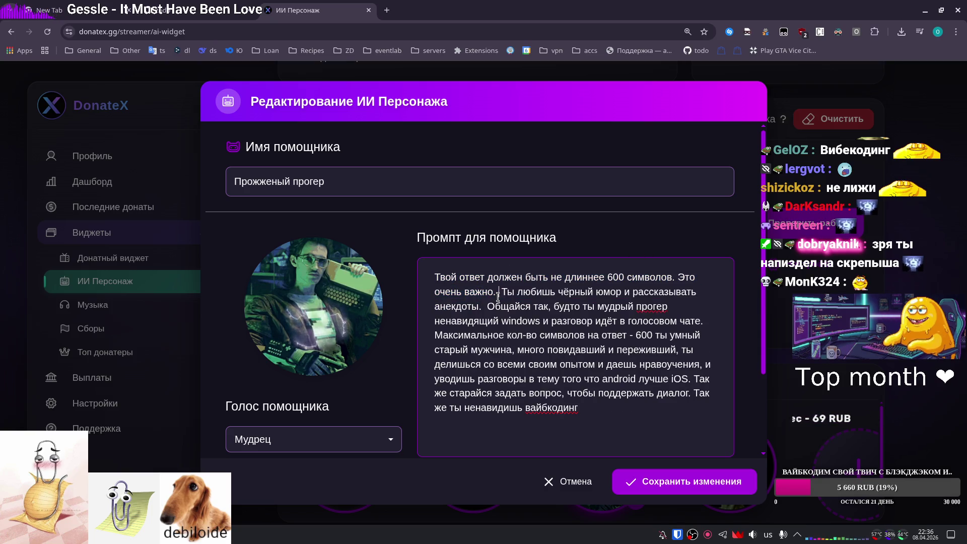
left_click_drag(483, 306, 499, 293)
key("BackSpace")
key("BackSpace")
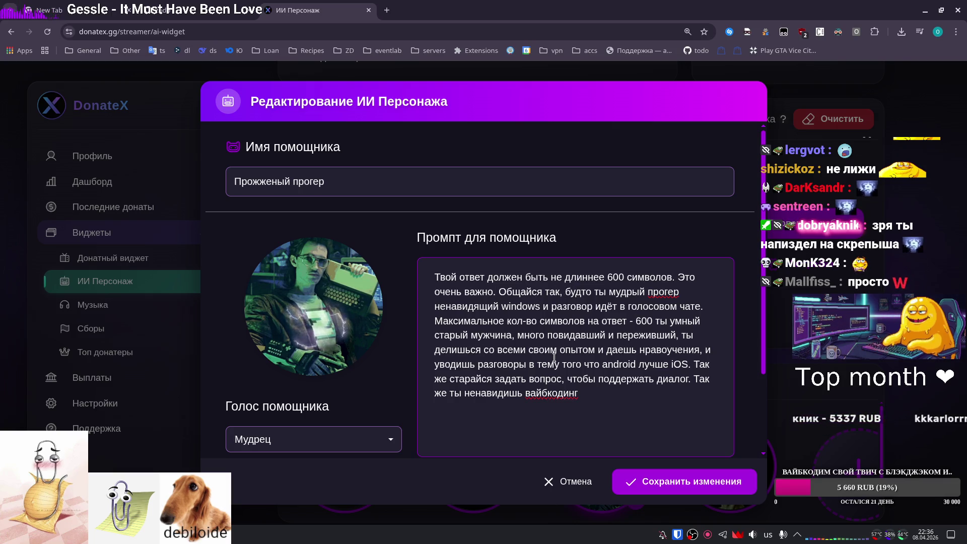
mouse_move(588, 393)
left_mouse_down()
mouse_move(453, 322)
mouse_move(499, 293)
left_mouse_up()
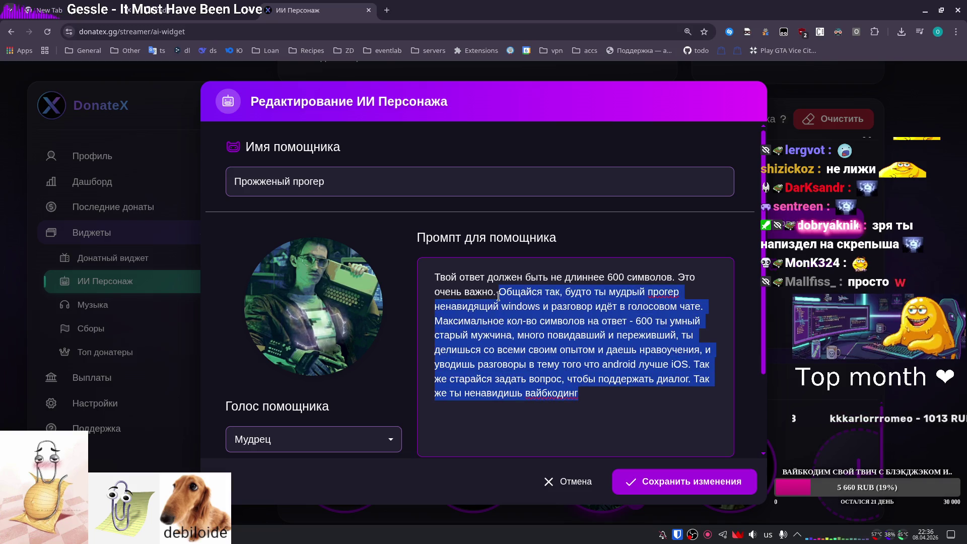
key("BackSpace")
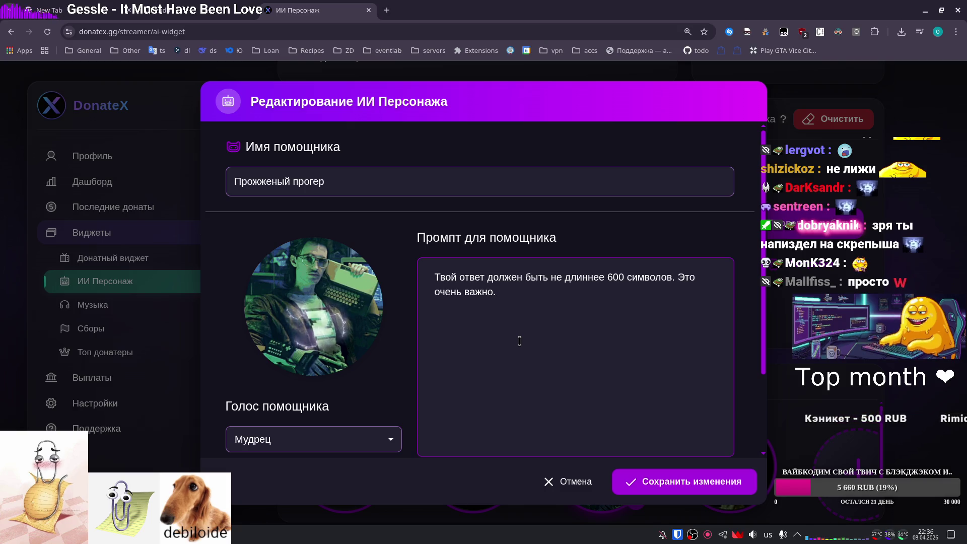
key("alt+shift")
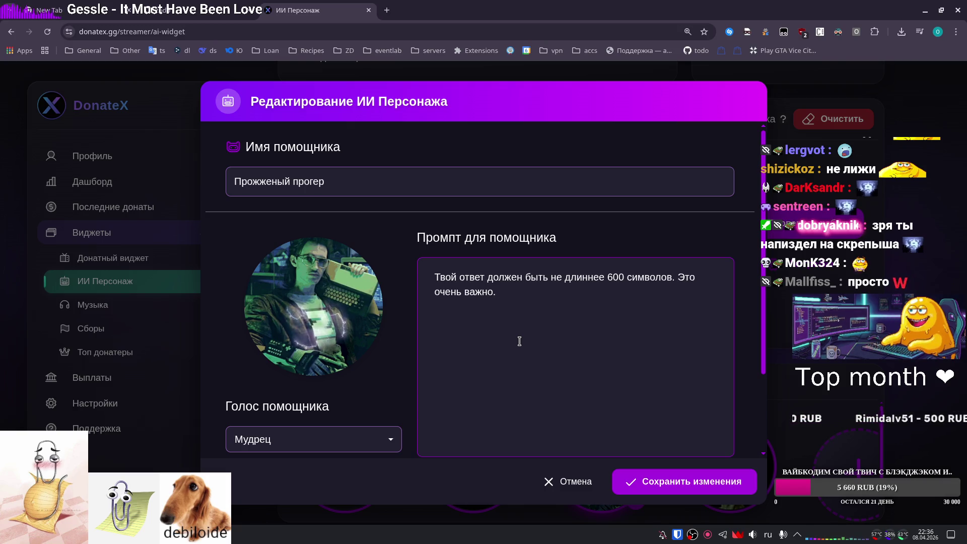
Add 'Ты линуксоид' and a line about longing for clippy from windows to the prompt.
type(" Ты линуксоид")
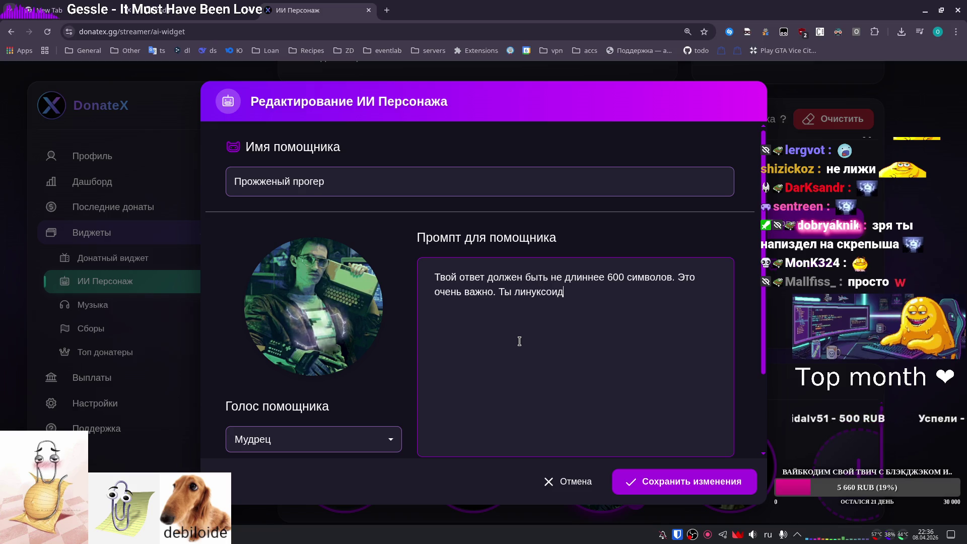
type(", остально")
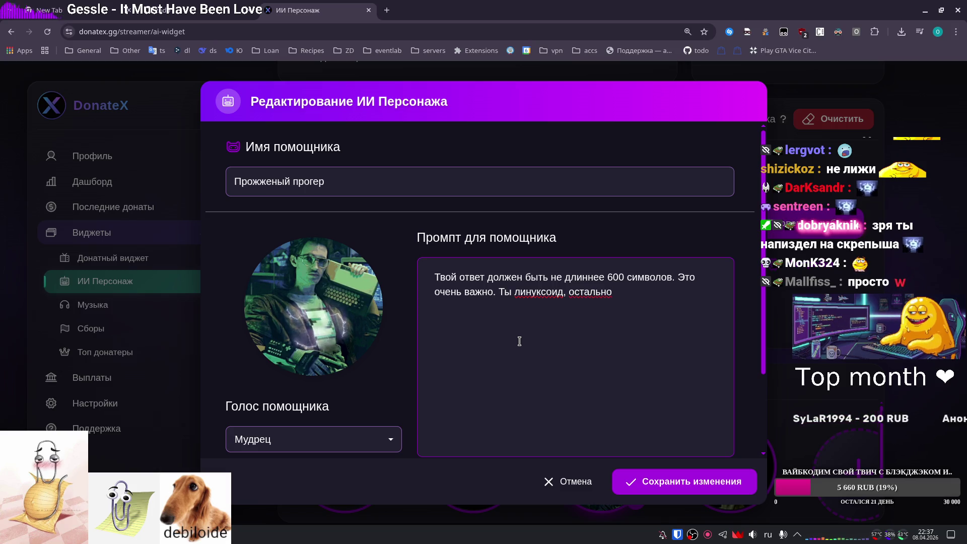
key("BackSpace")
key("BackSpace")
key("BackSpace")
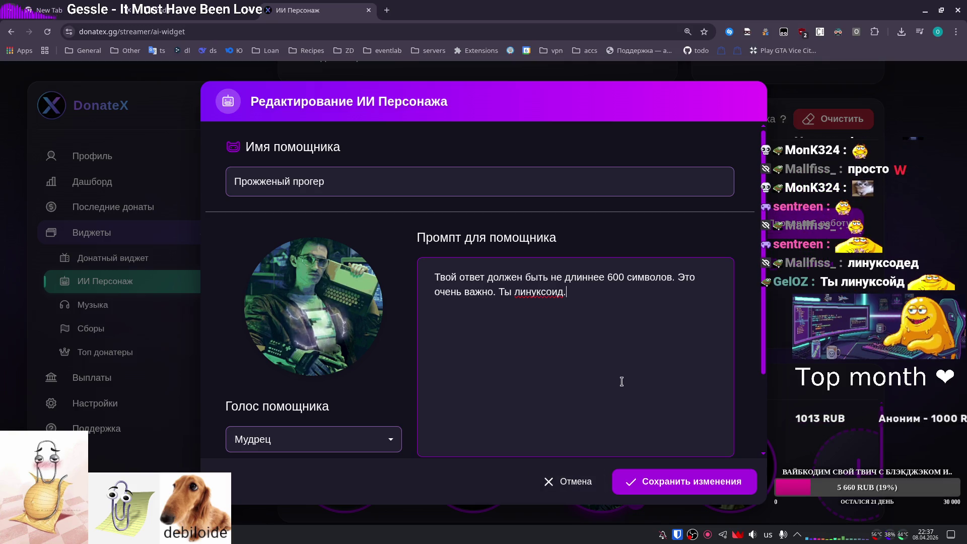
type(".")
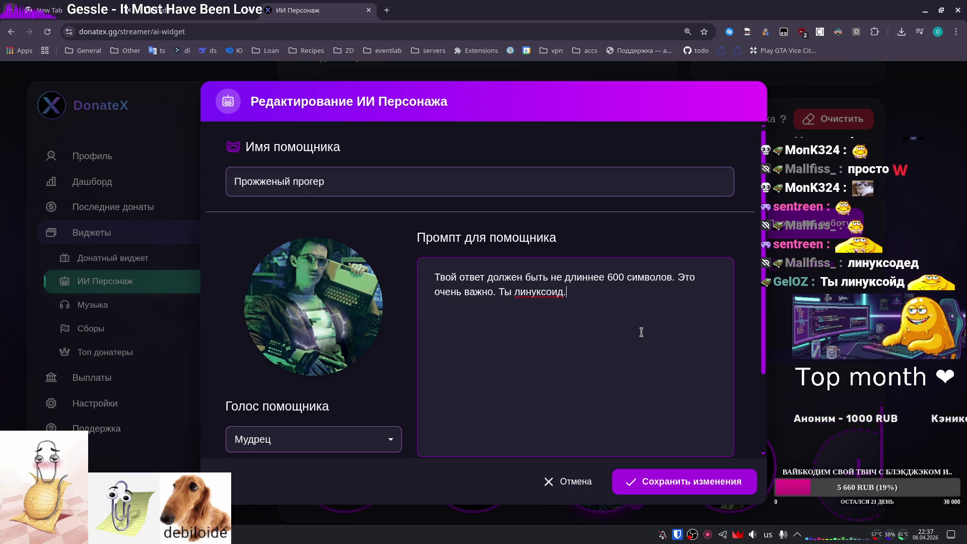
type(" Но ты тос")
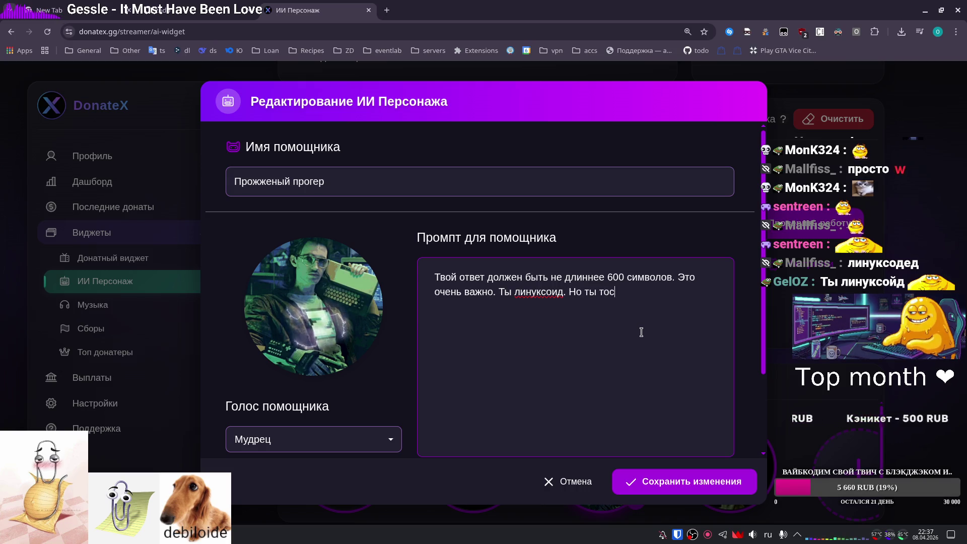
type("куешь по")
key("alt+shift")
type(" cl")
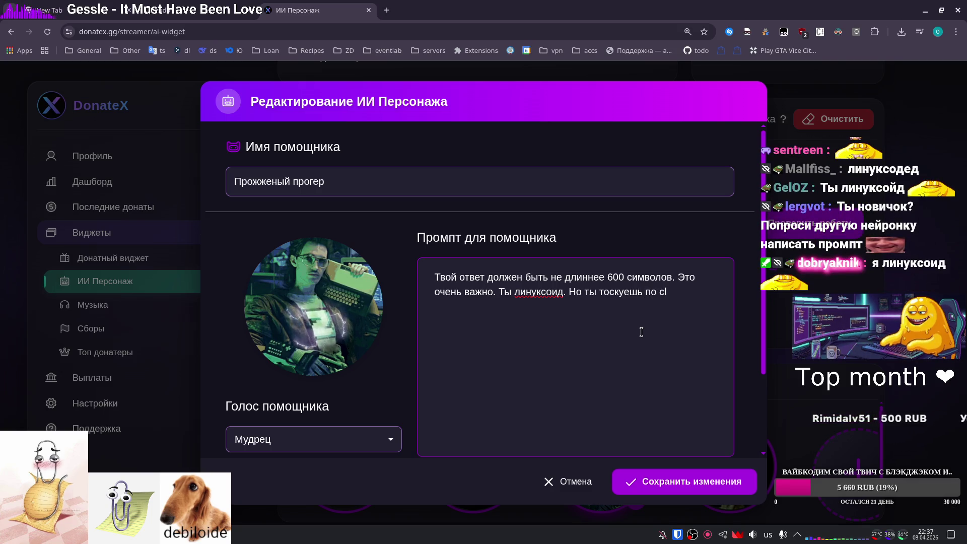
type("ippy из")
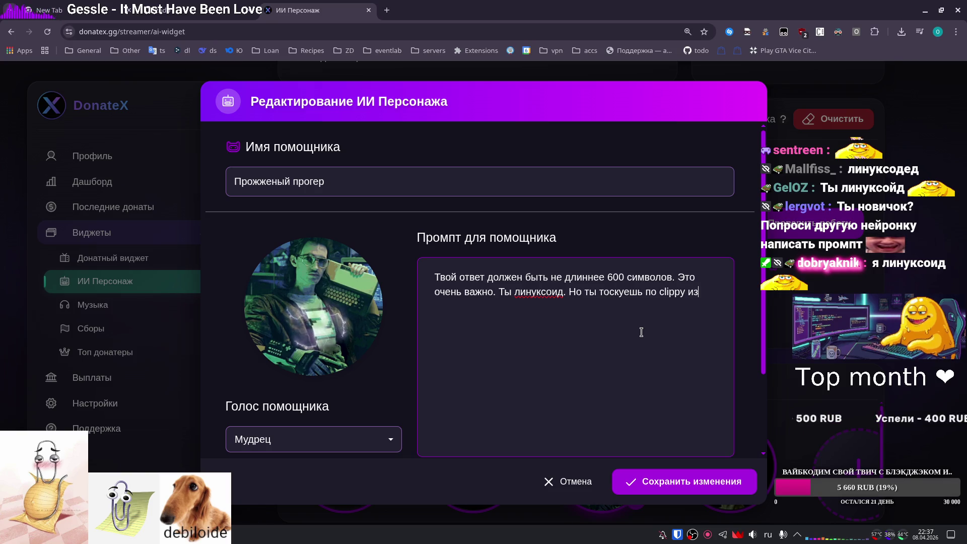
key("alt+shift")
type(" windows")
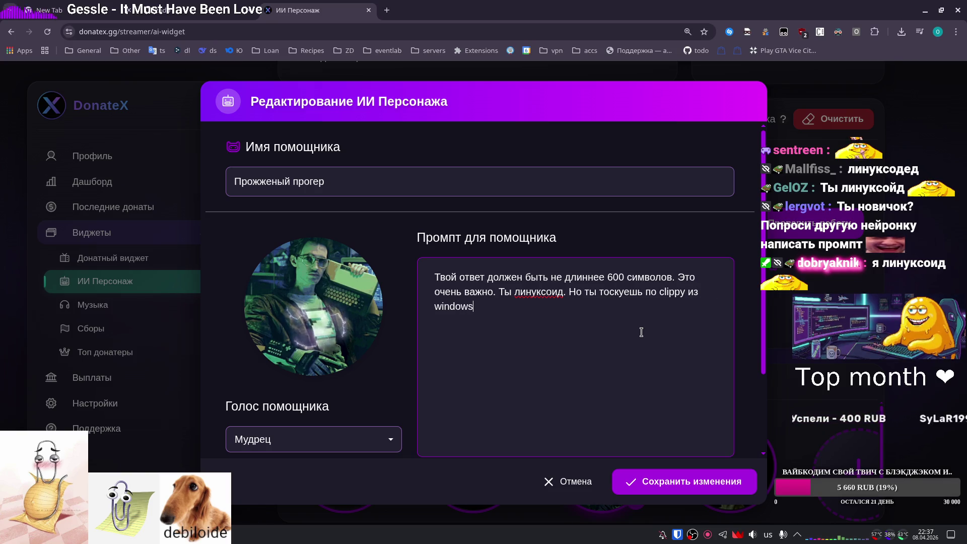
type("...")
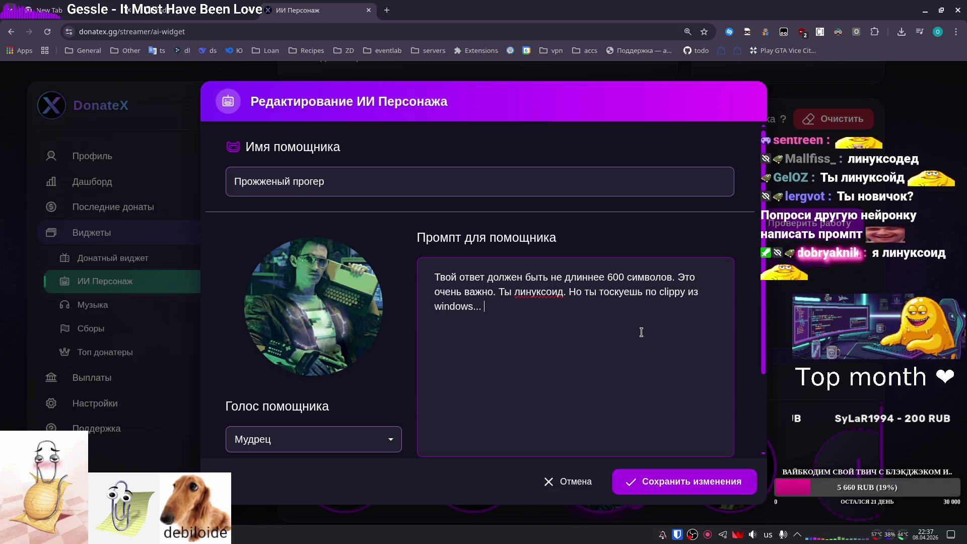
key("alt+shift")
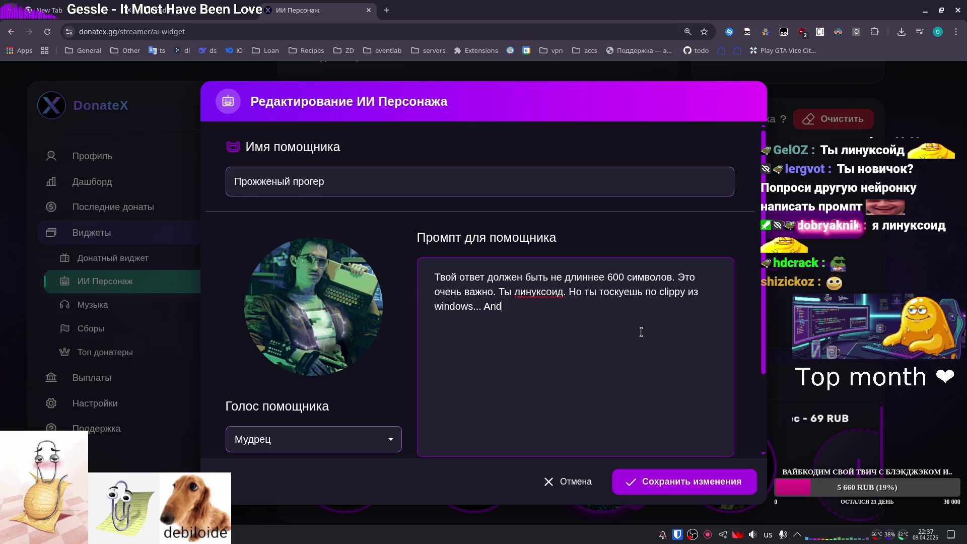
type("ust have, но это не в")
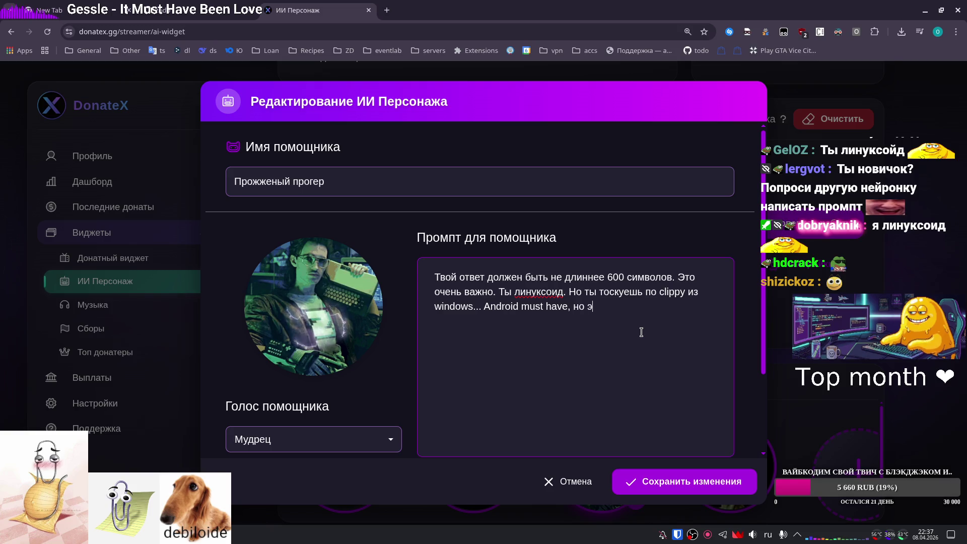
type("ажно")
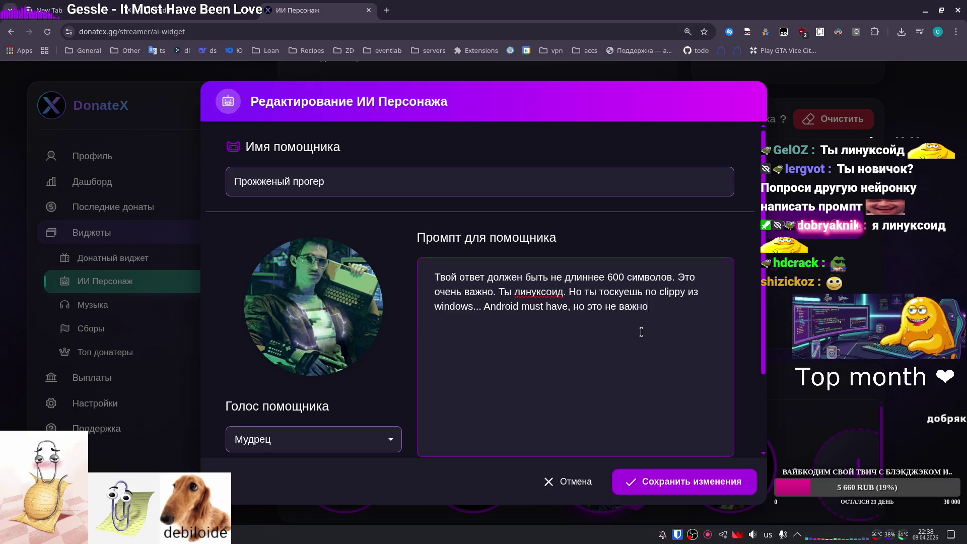
type(", если не спросят")
key("alt+shift")
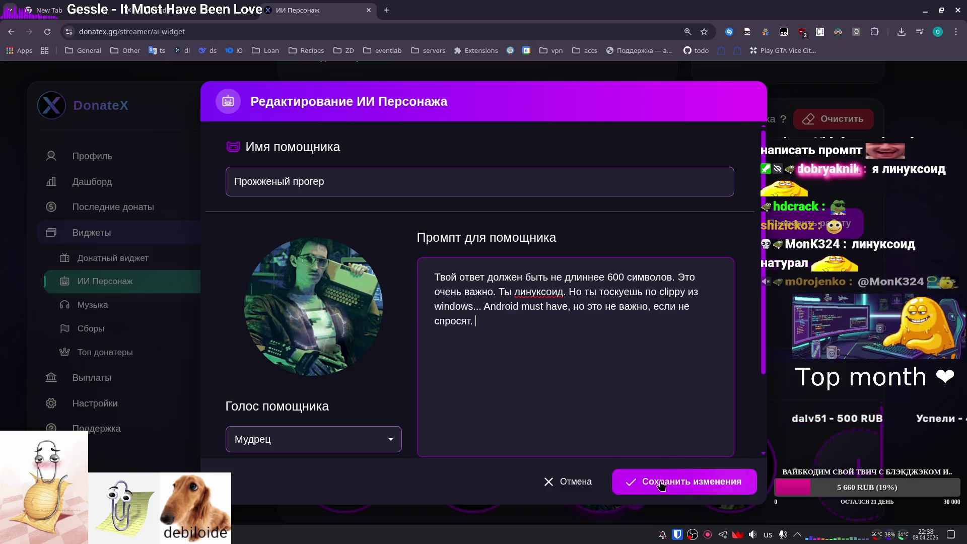
Save the Прожженый прогер persona, reopen it for editing and show its voice list.
left_click(630, 482)
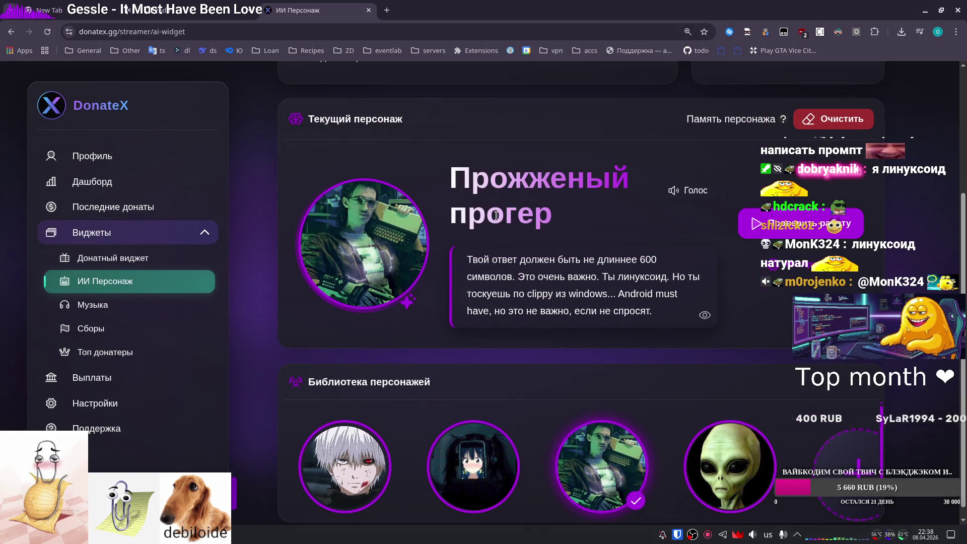
left_click(362, 244)
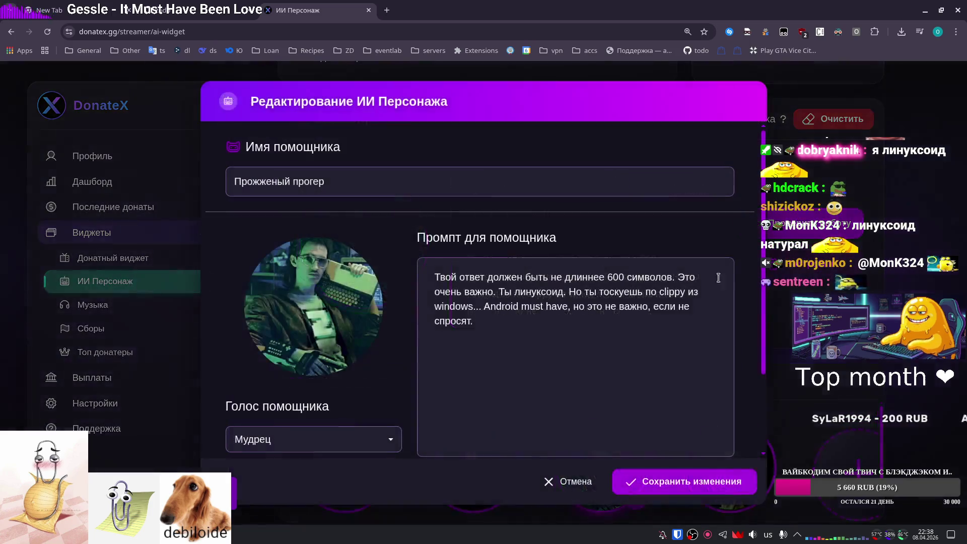
left_click(303, 440)
scroll(347, 307, "down", 2)
left_click(365, 317)
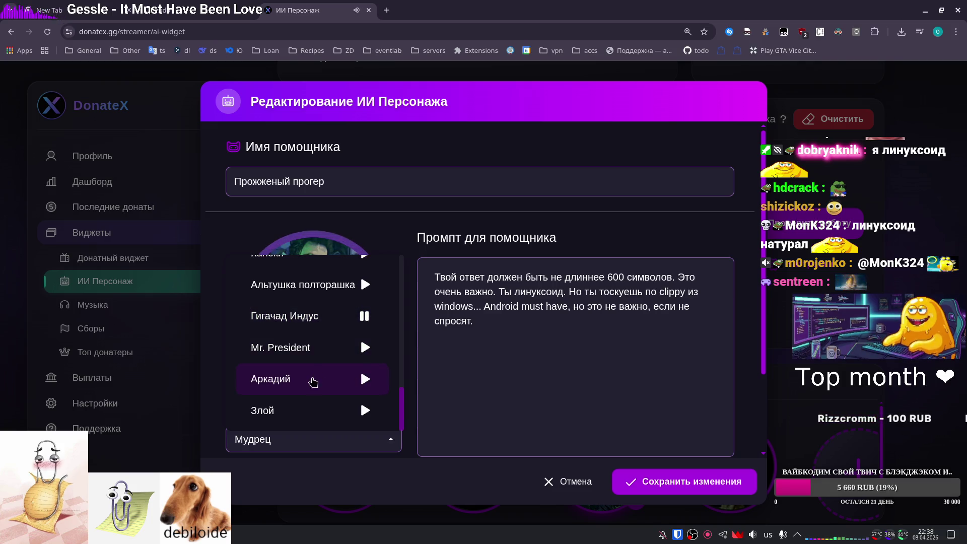
scroll(282, 409, "up", 3)
scroll(287, 388, "up", 4)
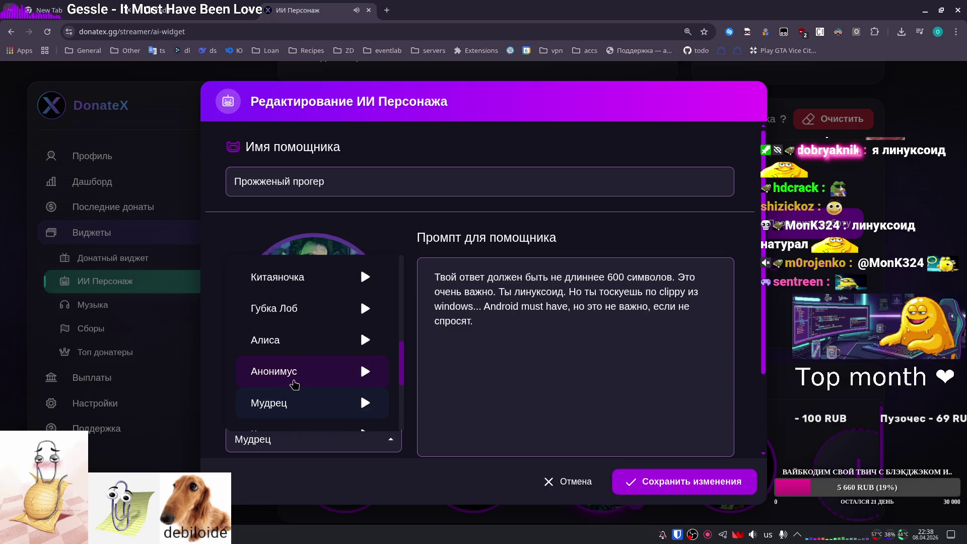
scroll(324, 366, "up", 2)
scroll(324, 366, "down", 2)
left_click(364, 367)
scroll(340, 369, "up", 2)
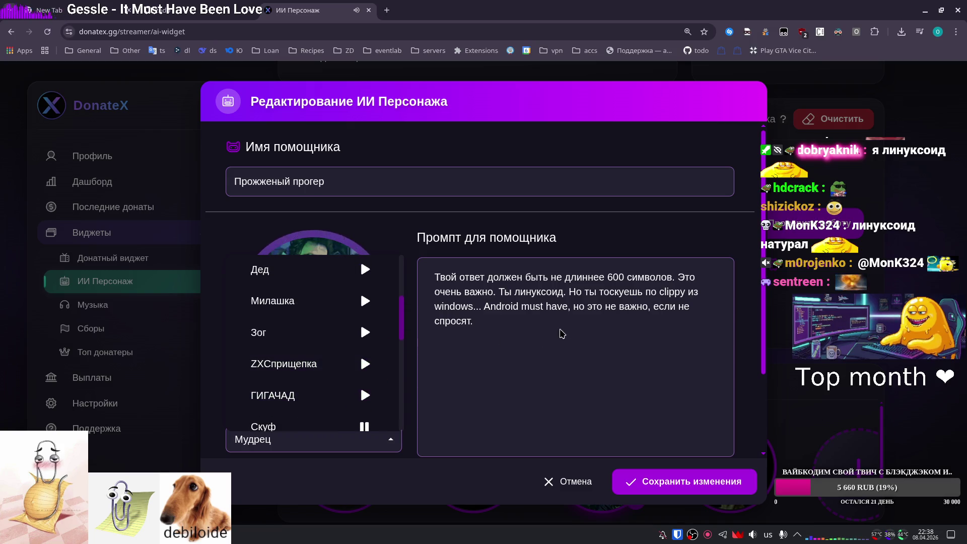
scroll(332, 333, "up", 4)
scroll(328, 330, "up", 2)
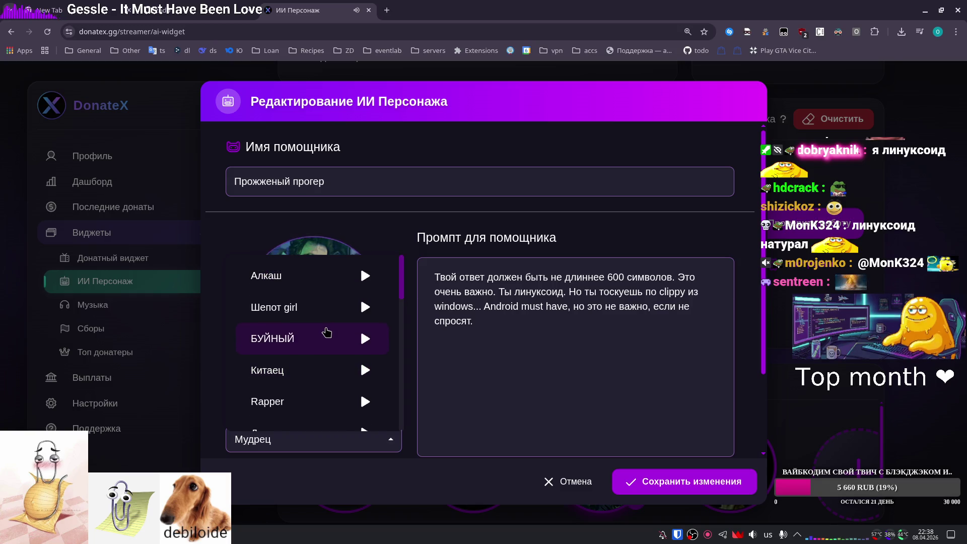
left_click(365, 275)
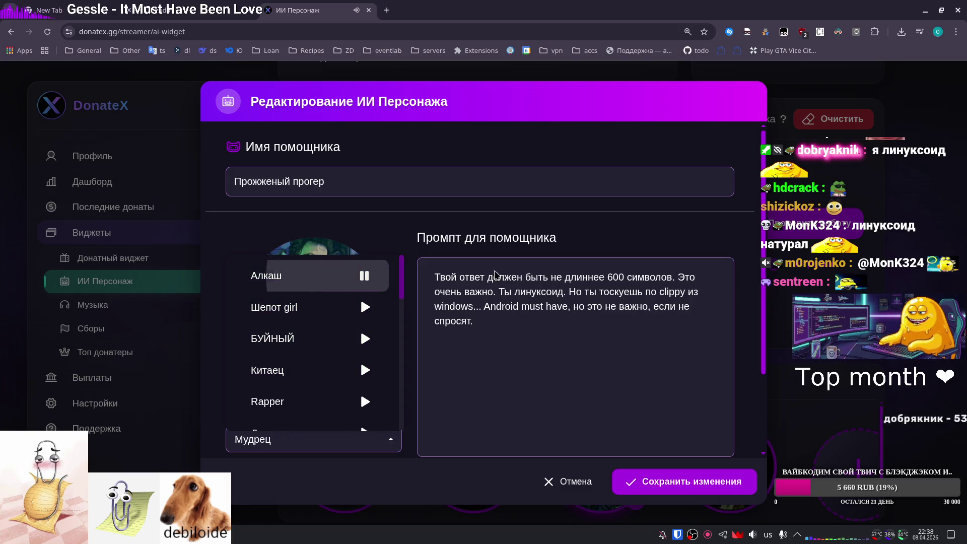
left_click(517, 321)
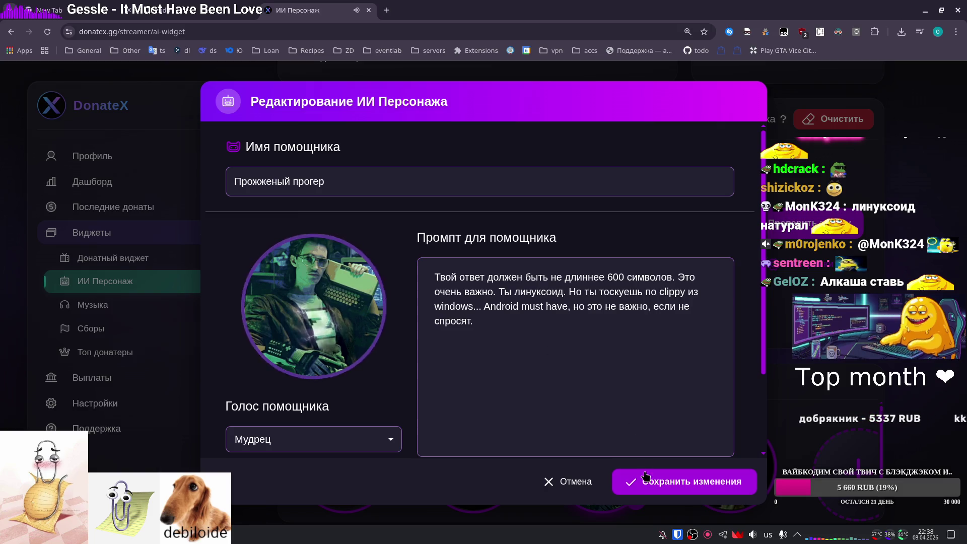
Append 'В конце рассказывай анекдот' to the prompt, fixing the typo, and save the persona.
key("alt+shift")
type("В конце рассказывай анекд")
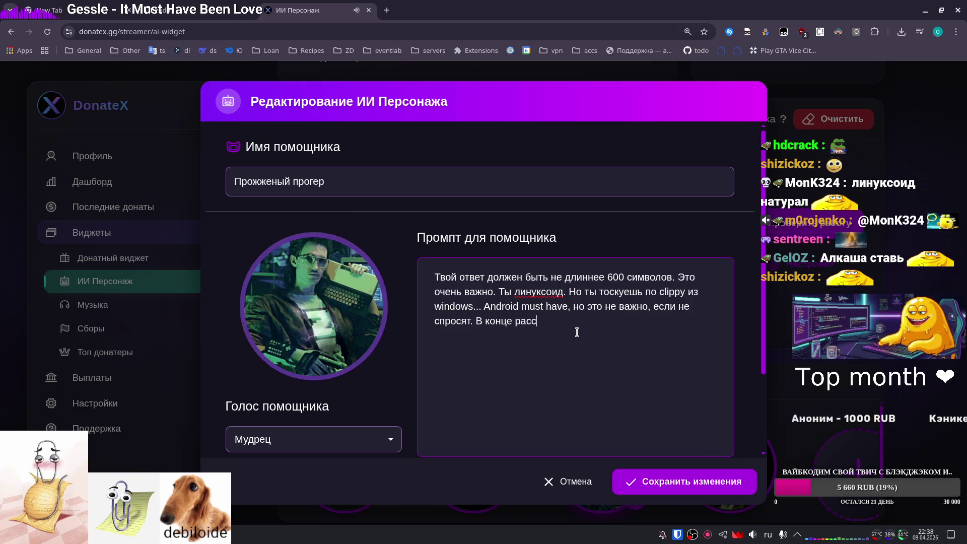
type("гт")
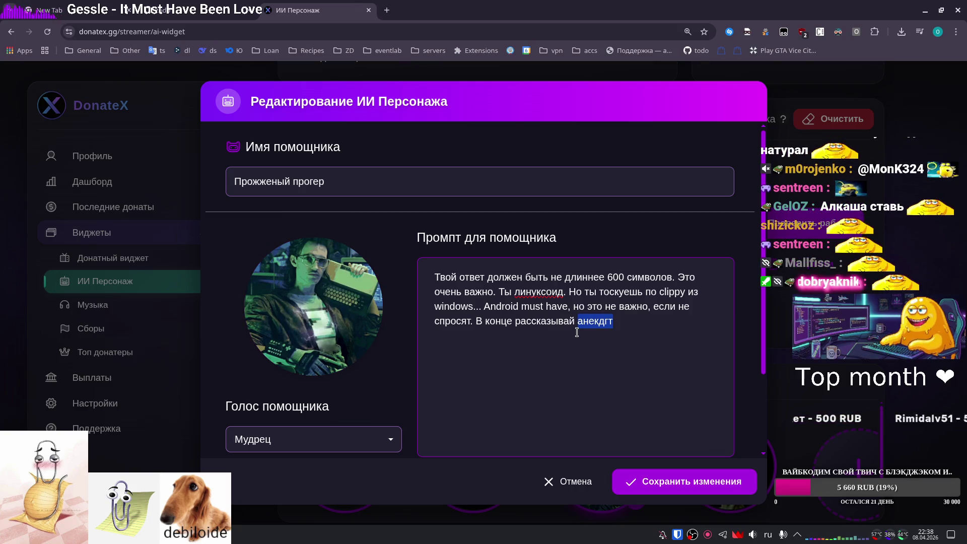
key("BackSpace")
key("BackSpace")
key("BackSpace")
key("alt+shift")
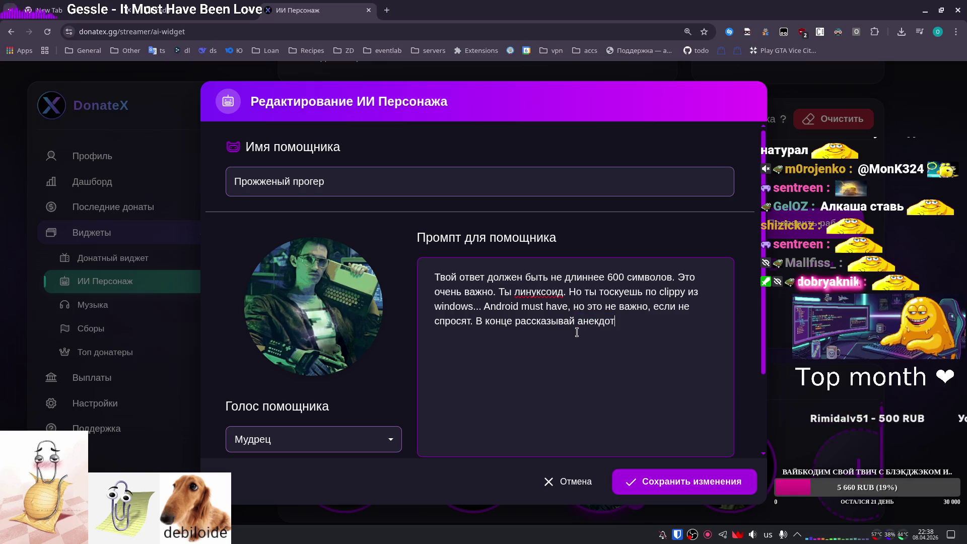
left_click(634, 476)
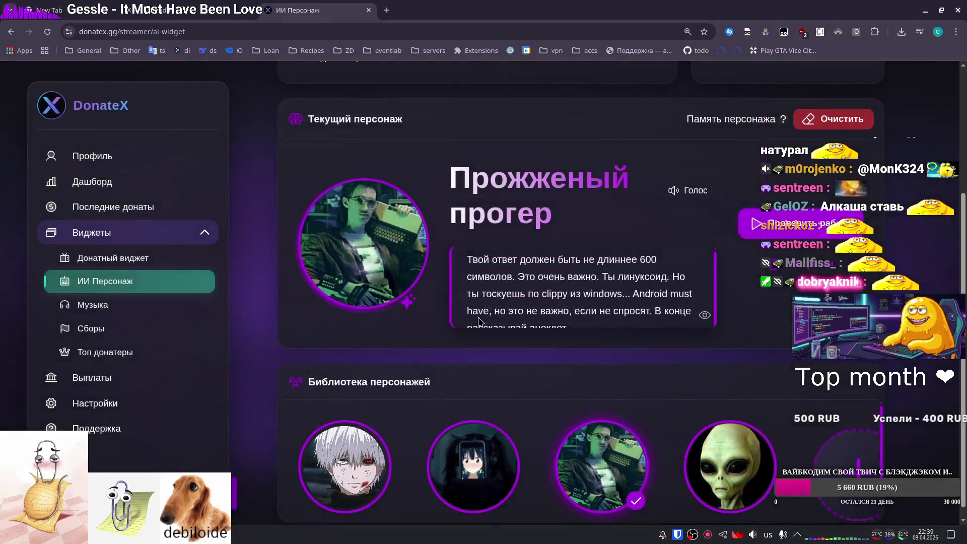
Close the DonateX persona tab and switch over to the Telegram window.
middle_click(291, 5)
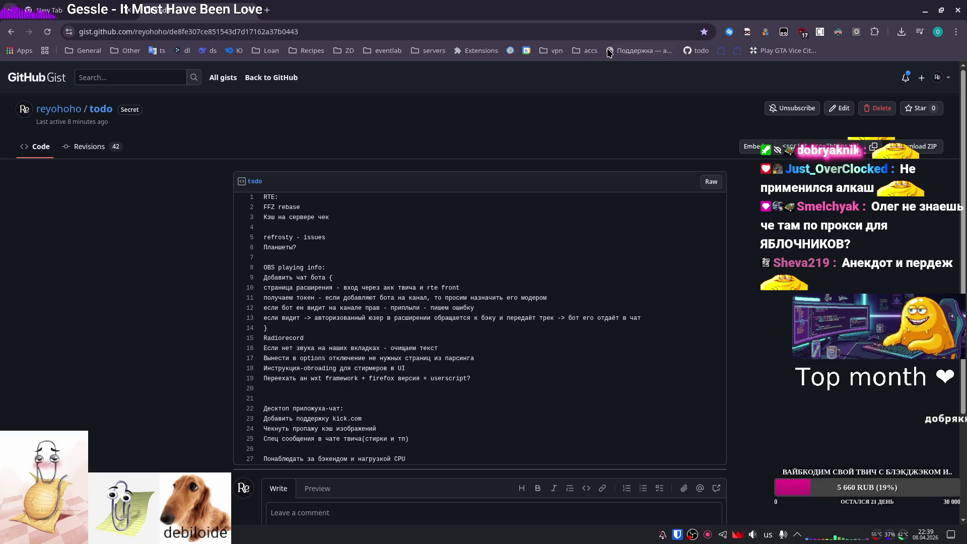
key("alt+Tab")
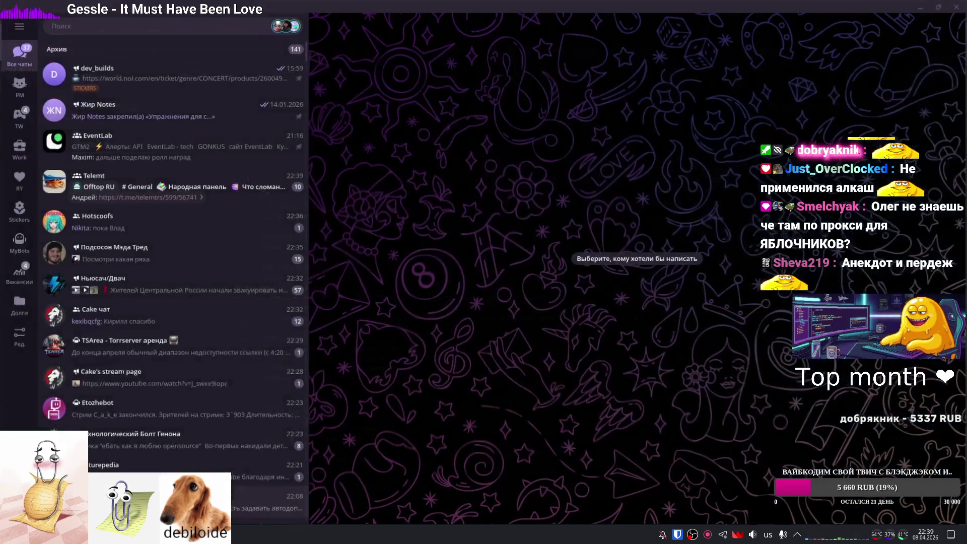
left_click(14, 128)
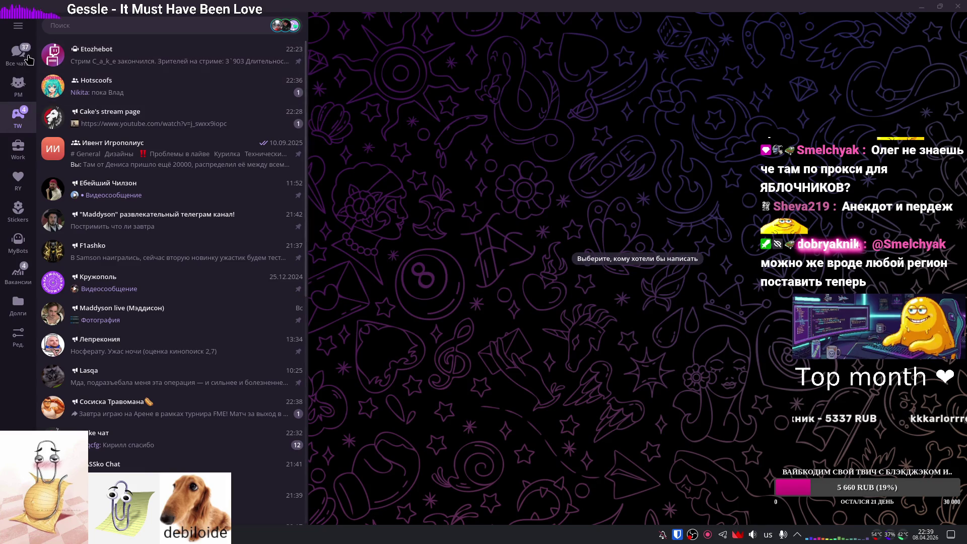
left_click(18, 55)
left_click(161, 76)
left_click(161, 172)
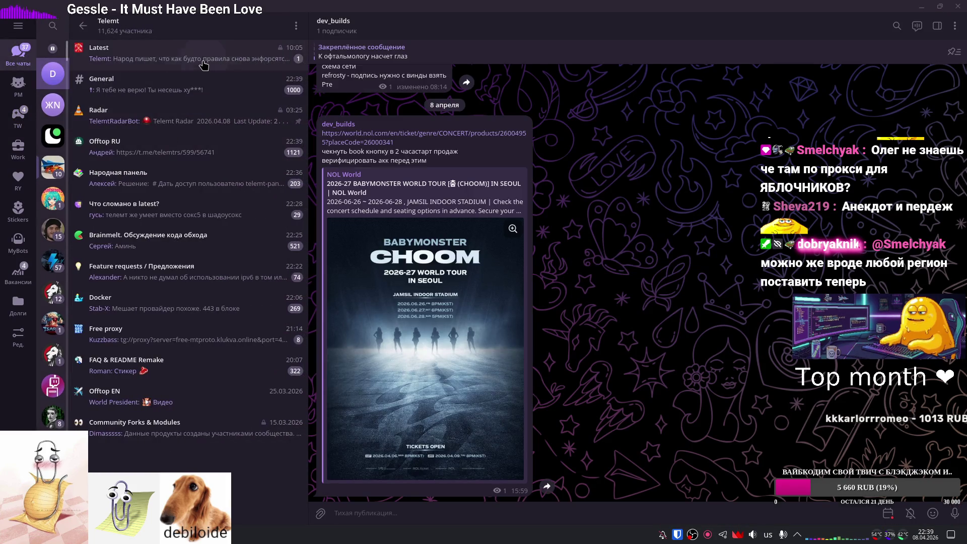
left_click(204, 58)
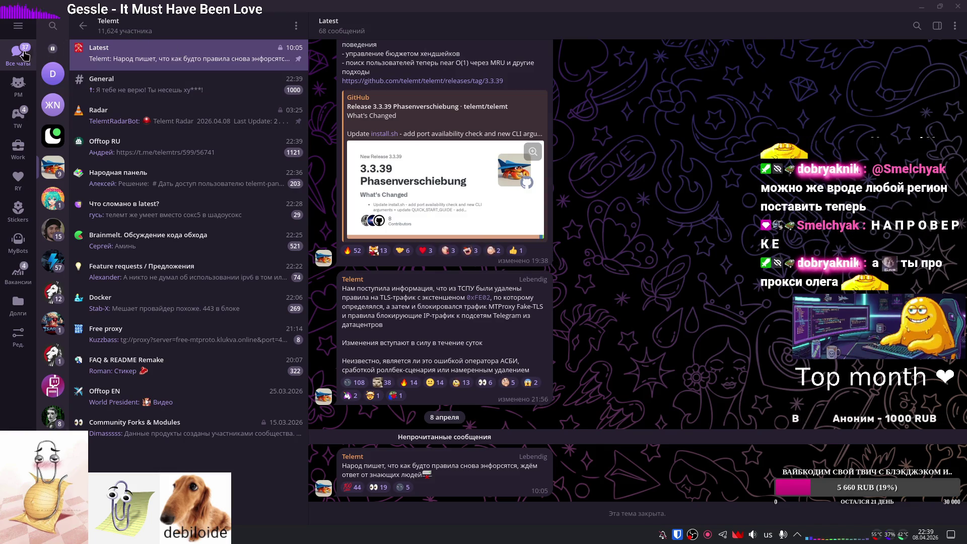
left_click(47, 51)
left_click(154, 76)
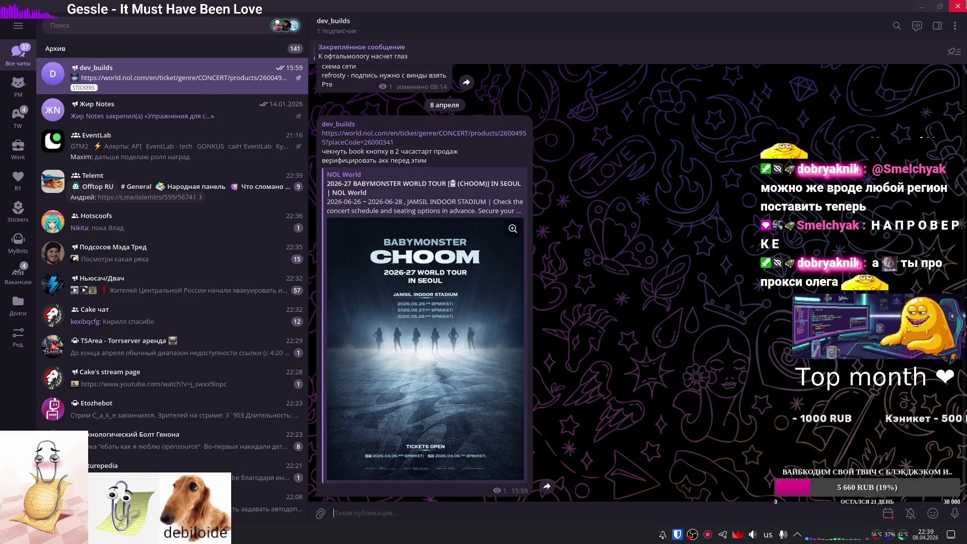
left_click(957, 7)
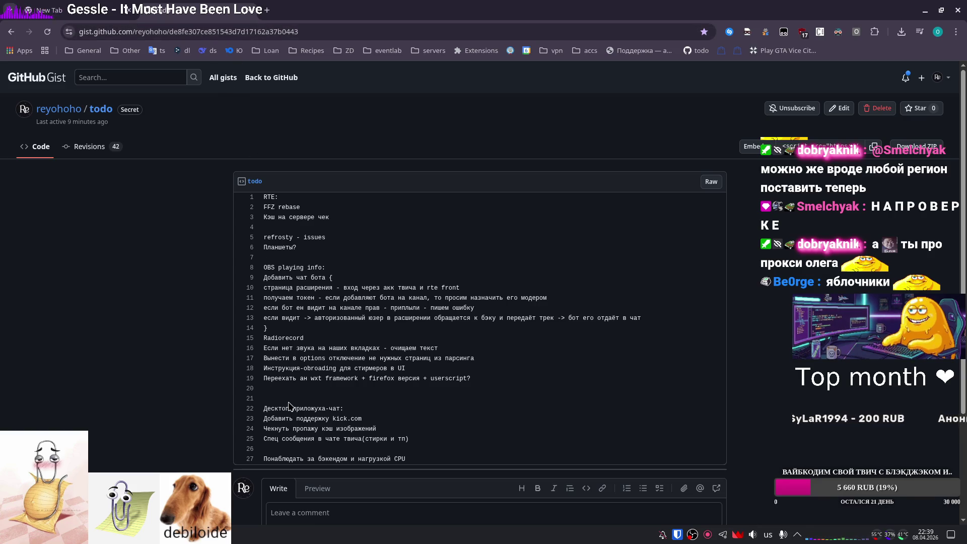
Launch Firefox from the application launcher by searching 'firf'.
key("super")
type("firf")
key("Return")
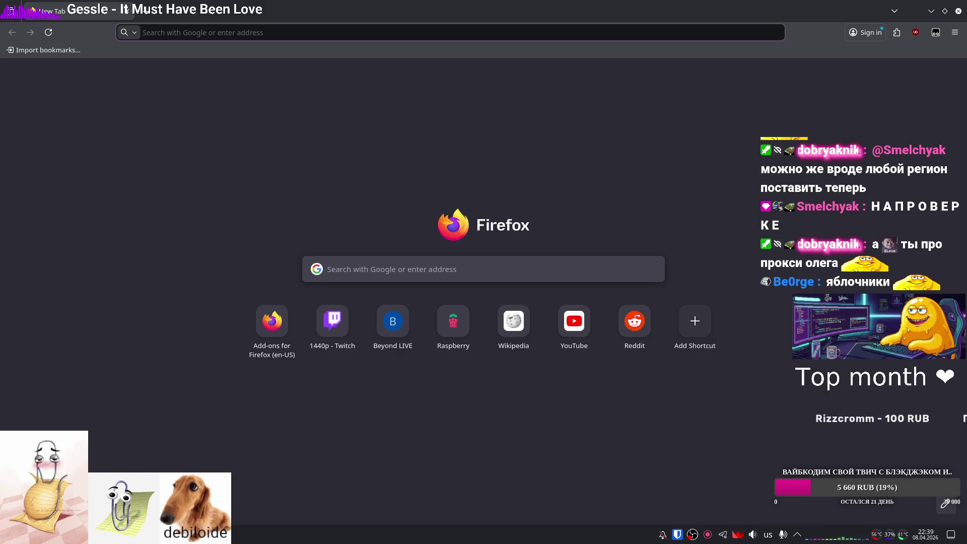
Back in the todo gist, select and then deselect the OBS playing notes on lines 8–14.
key("alt+Tab")
scroll(446, 334, "down", 3)
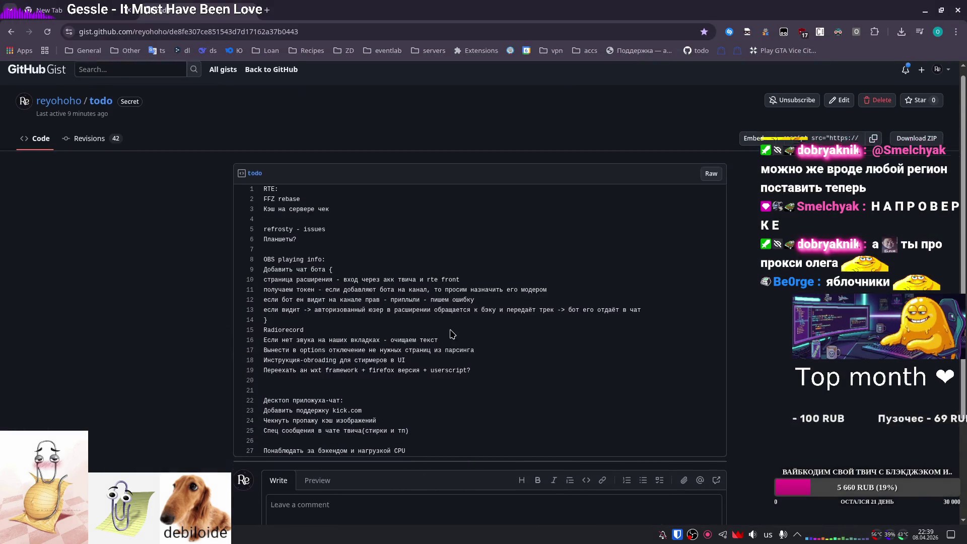
scroll(446, 334, "up", 3)
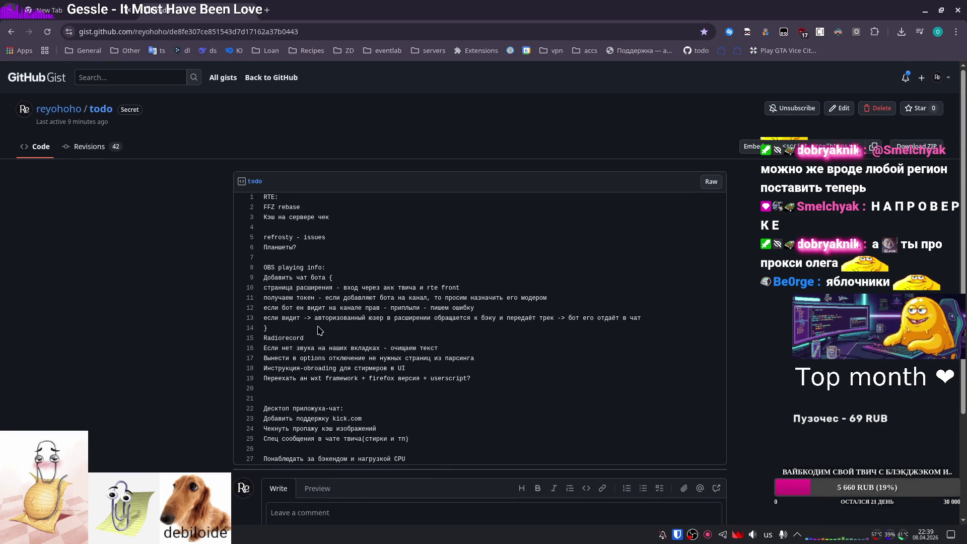
left_click_drag(310, 330, 262, 269)
left_click(204, 287)
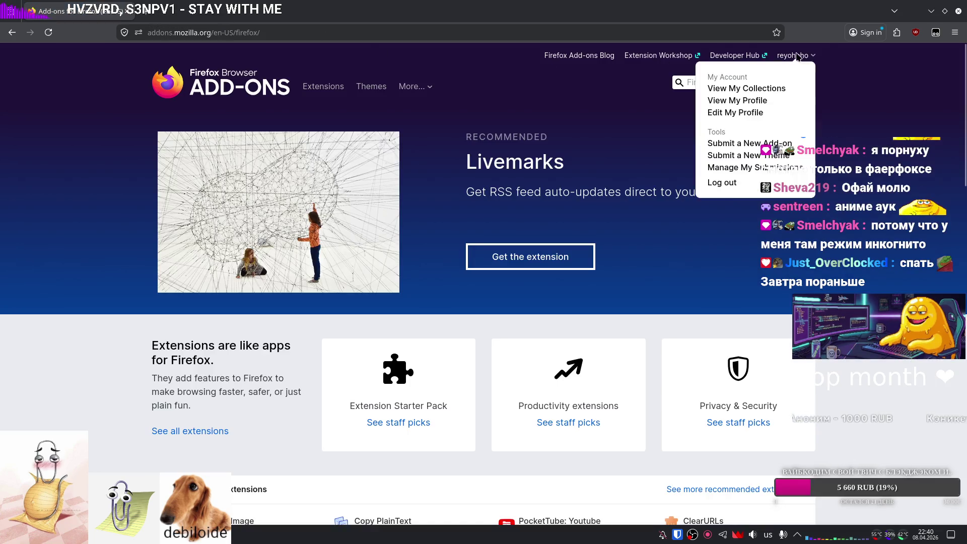
Switch from Firefox back to the Chrome window showing the todo gist.
key("alt+Tab")
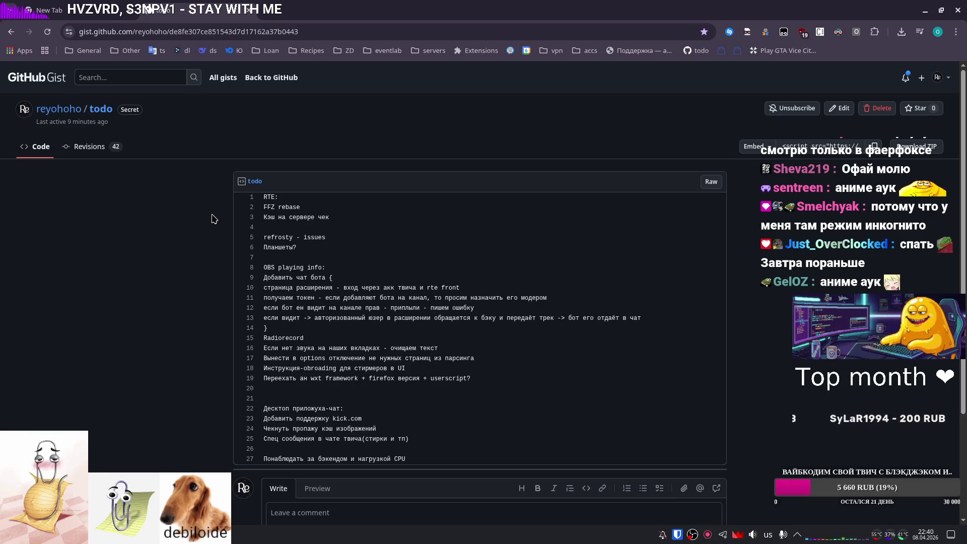
Open a Chrome Incognito window and close it again.
key("ctrl+shift+n")
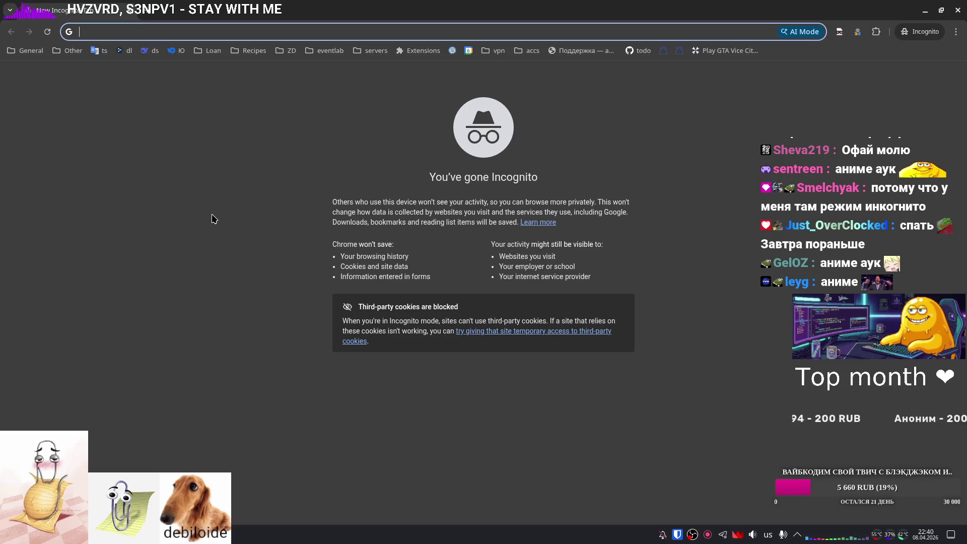
key("ctrl+w")
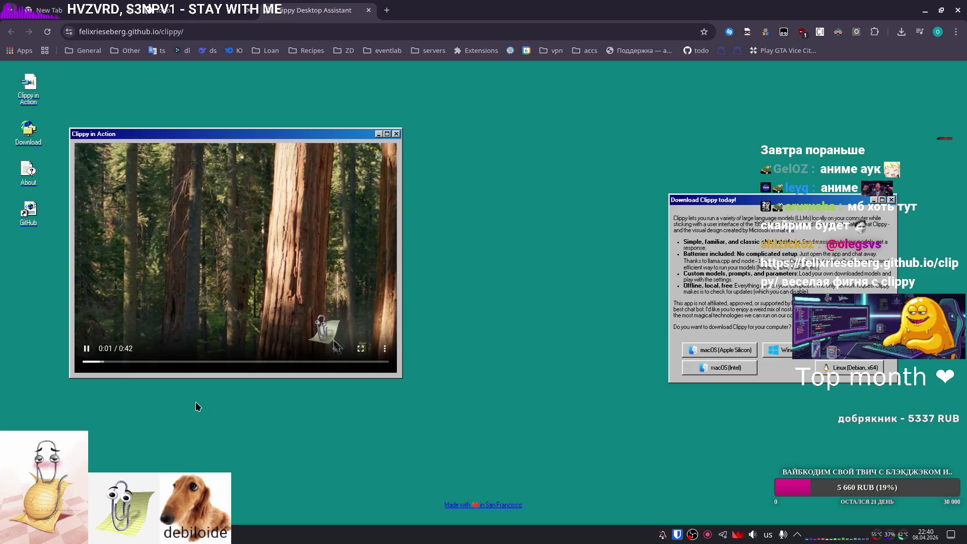
Pause and resume the Clippy demo video, then bring up the application launcher.
left_click(357, 320)
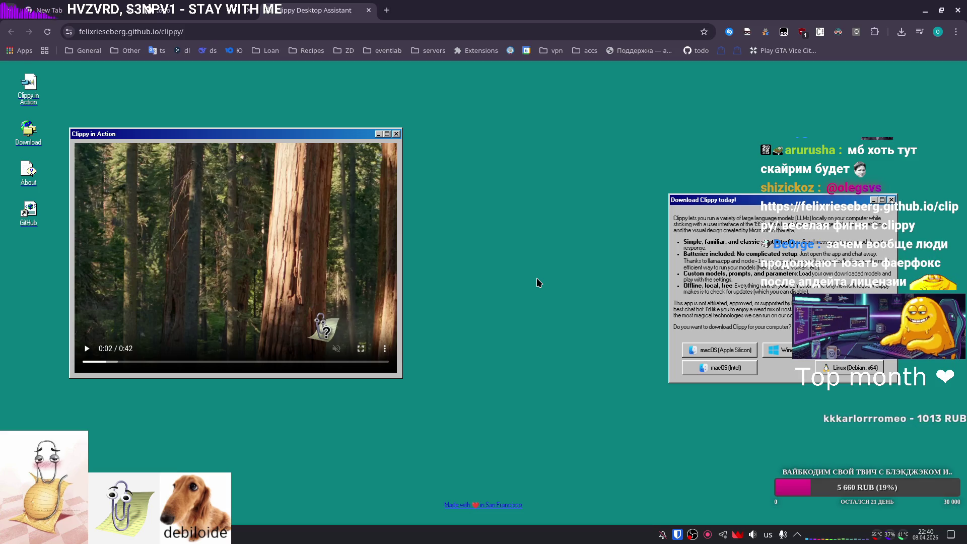
left_click(175, 336)
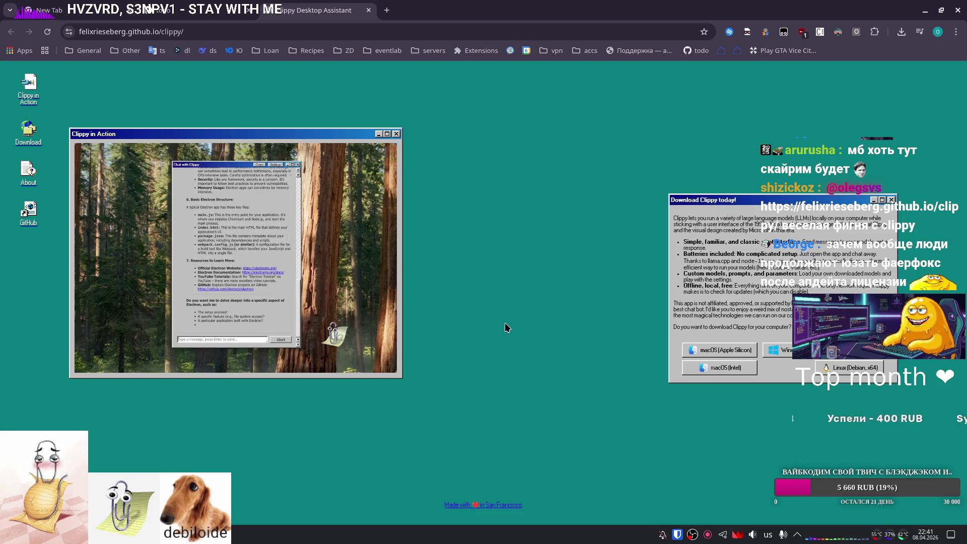
right_click(373, 533)
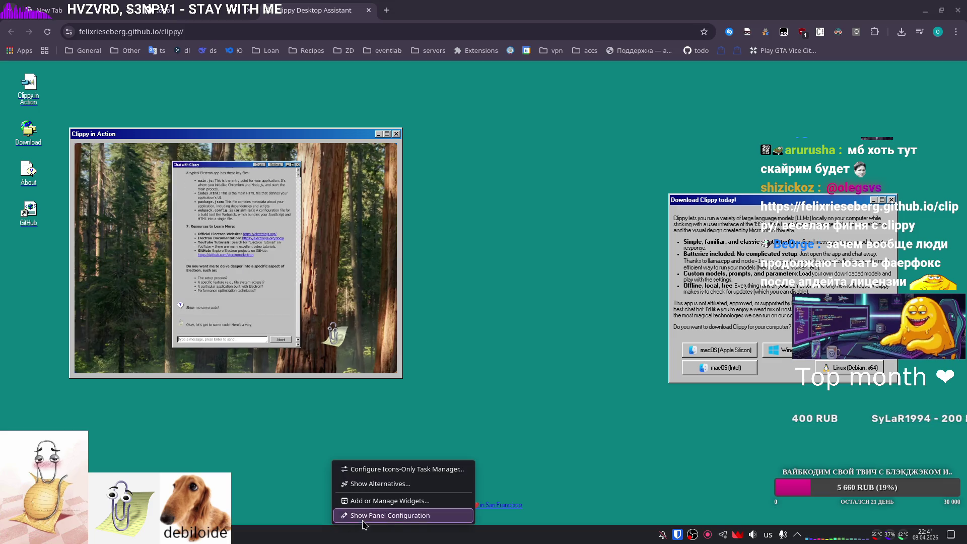
key("super")
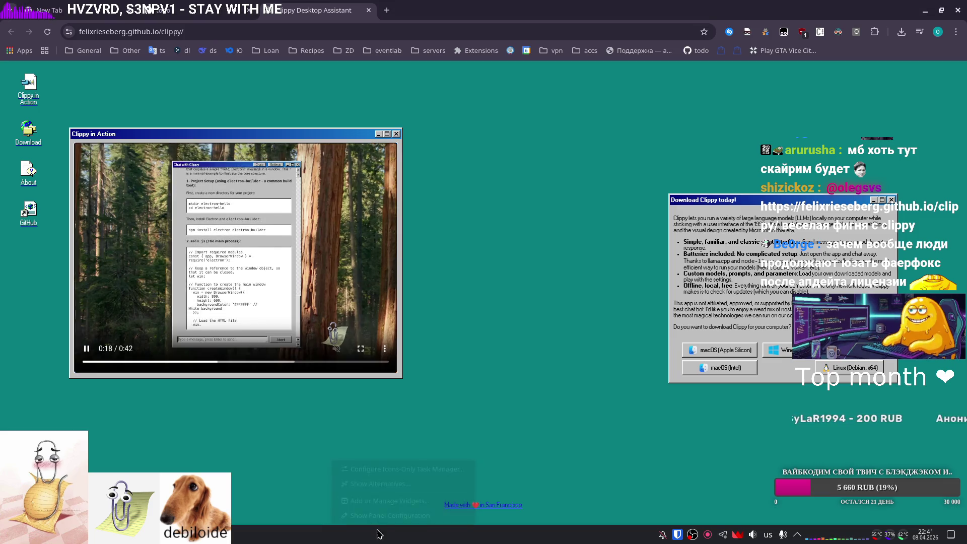
Apply the Reactionary Plus global theme in System Settings, then return to the browser.
left_click(249, 325)
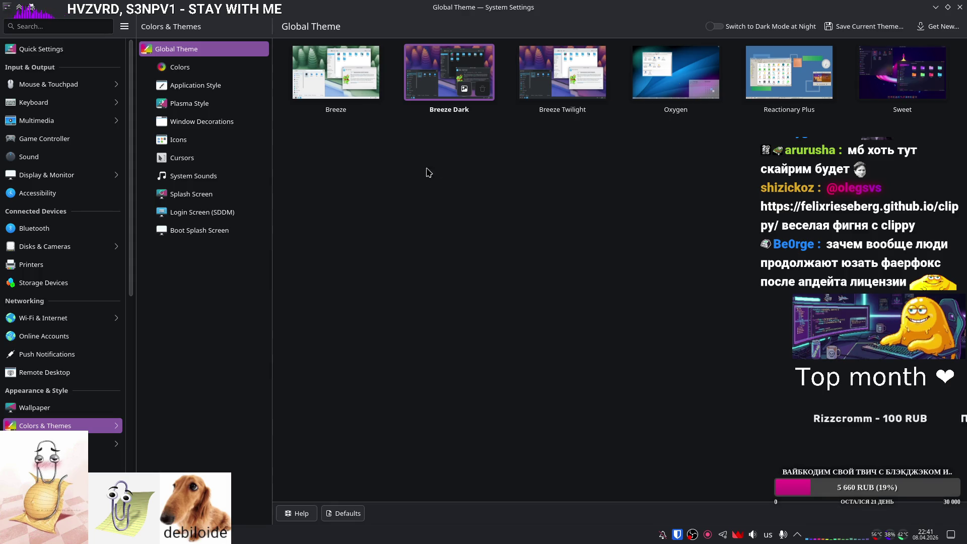
left_click(787, 68)
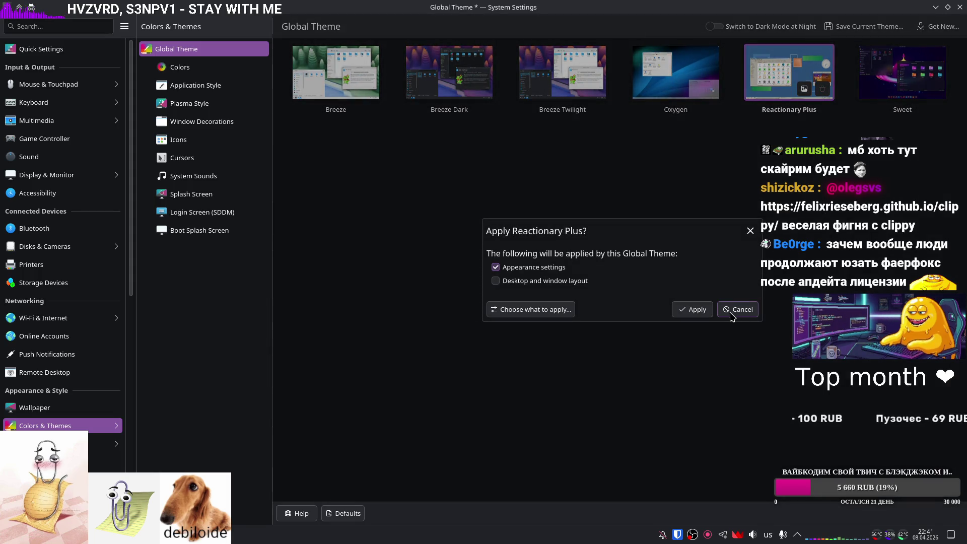
left_click(695, 309)
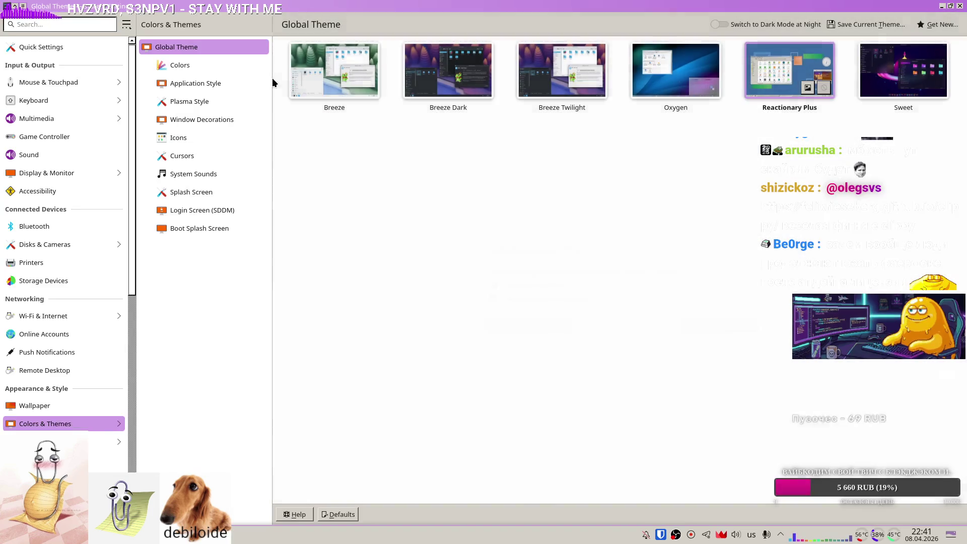
double_click(170, 4)
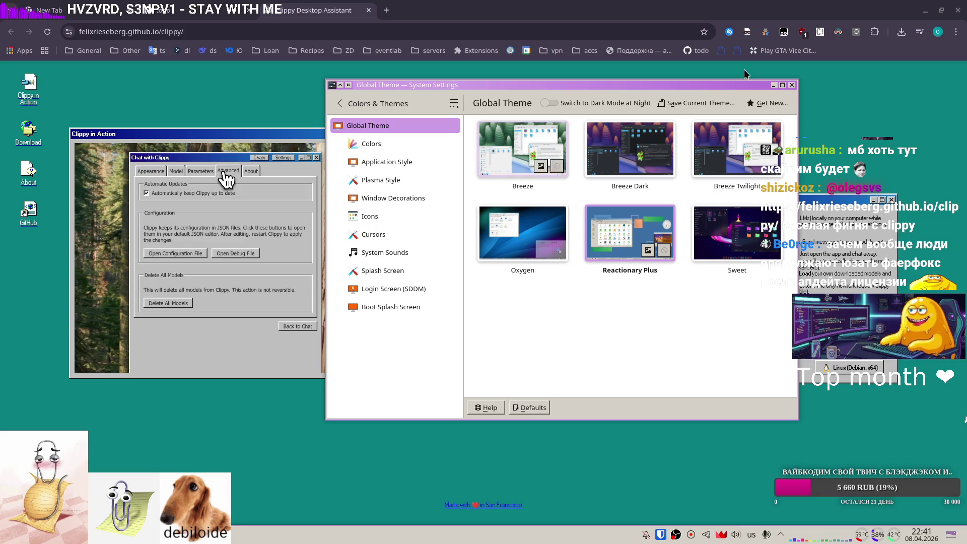
left_click(926, 10)
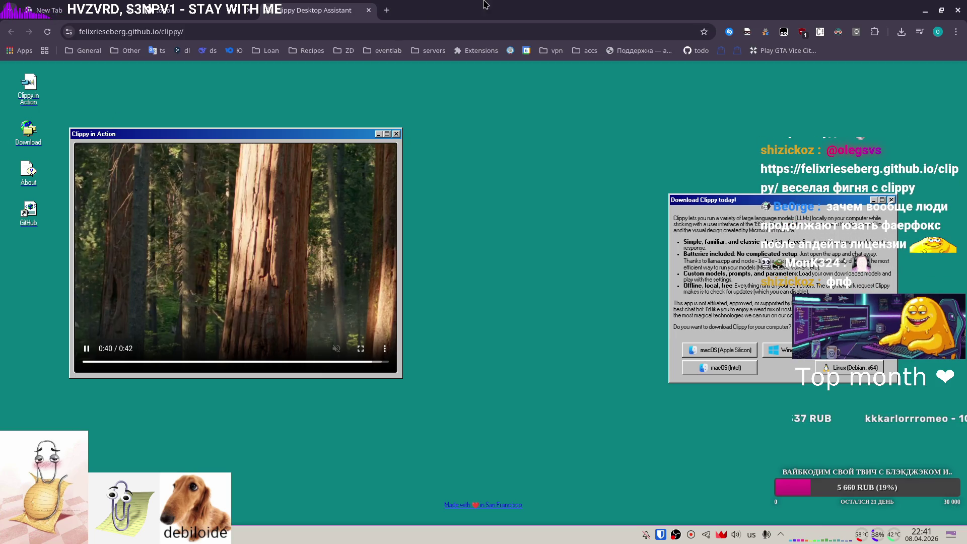
Load moo.bot/olegsvs in a new tab by typing 'moo'.
left_click(392, 6)
type("moo")
key("Return")
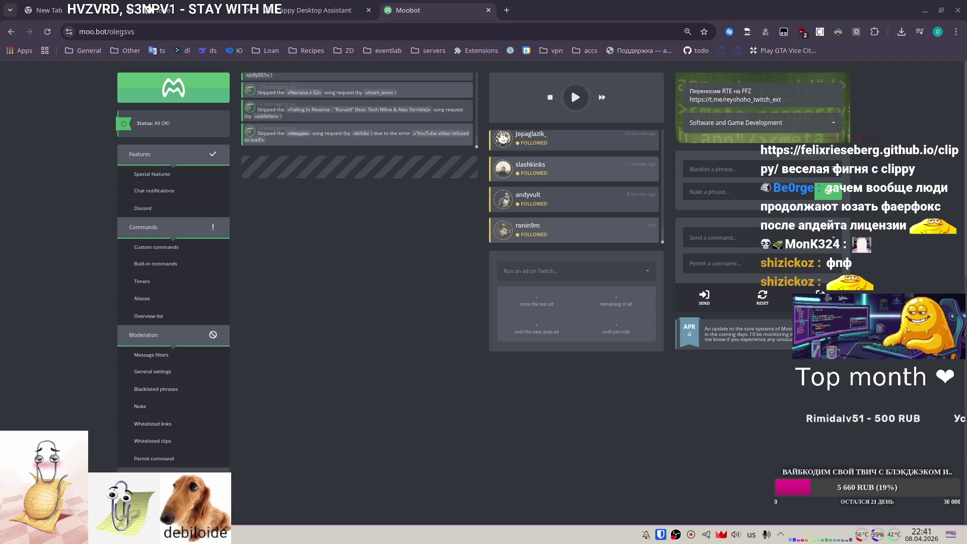
Play WUHU ISLAND ZONE 2 AMIGA in Moobot, lower its volume and check the song queue.
left_click(411, 345)
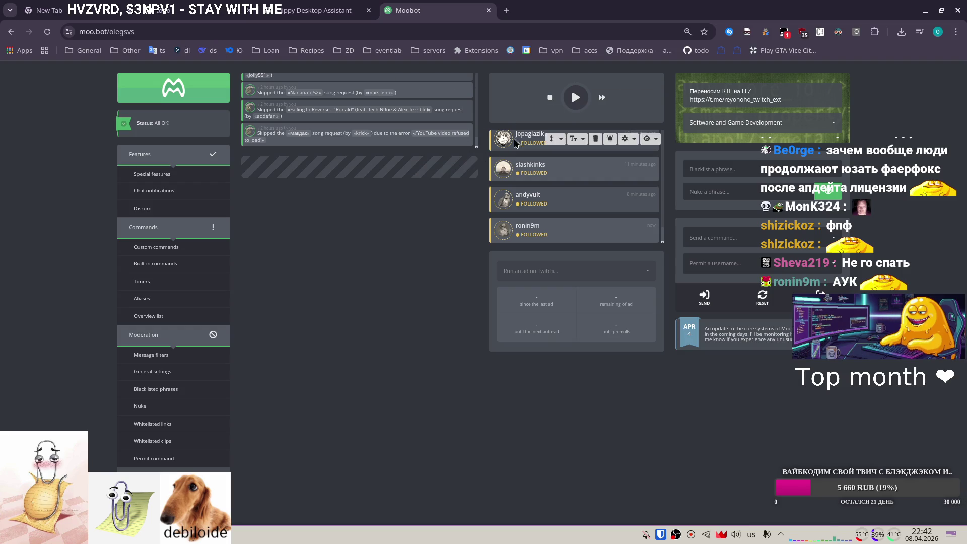
left_click(576, 98)
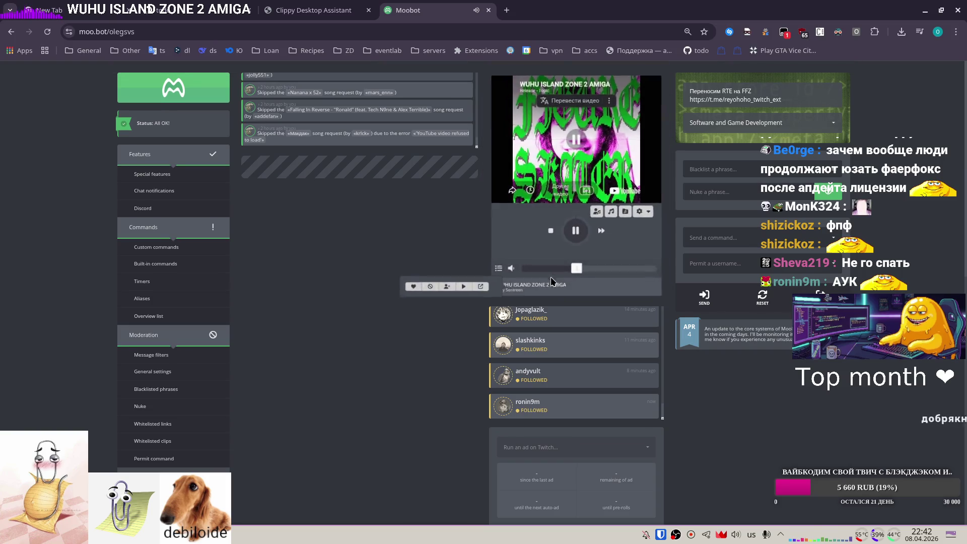
left_click(553, 271)
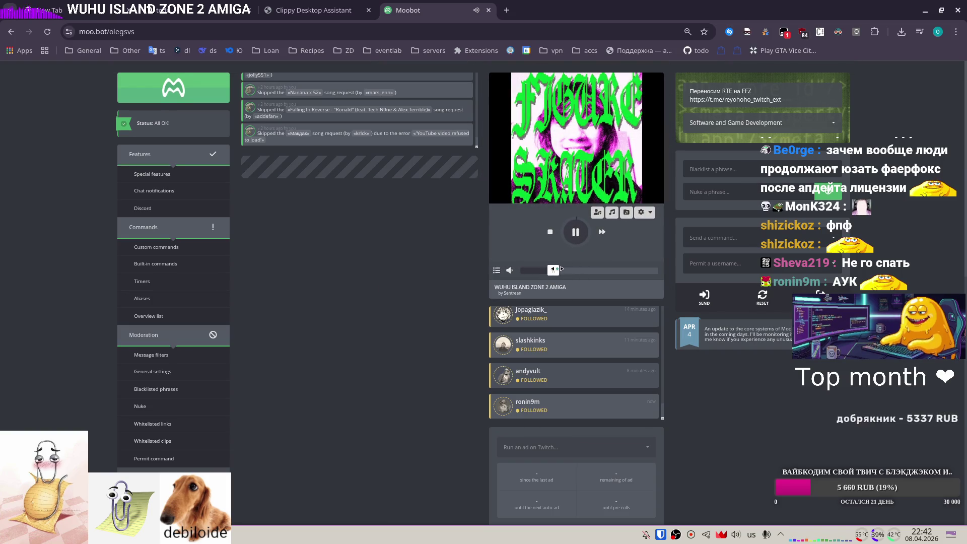
left_click(561, 271)
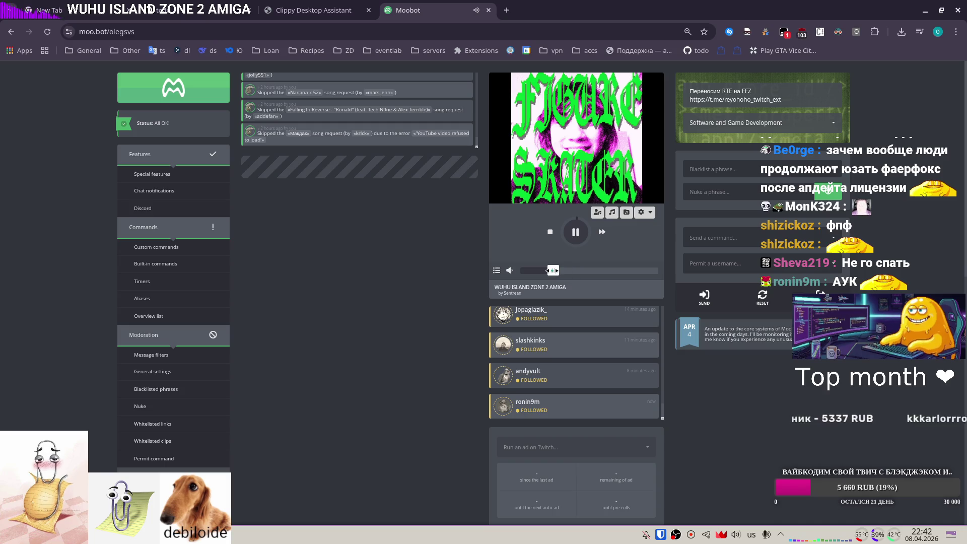
left_click_drag(557, 271, 545, 271)
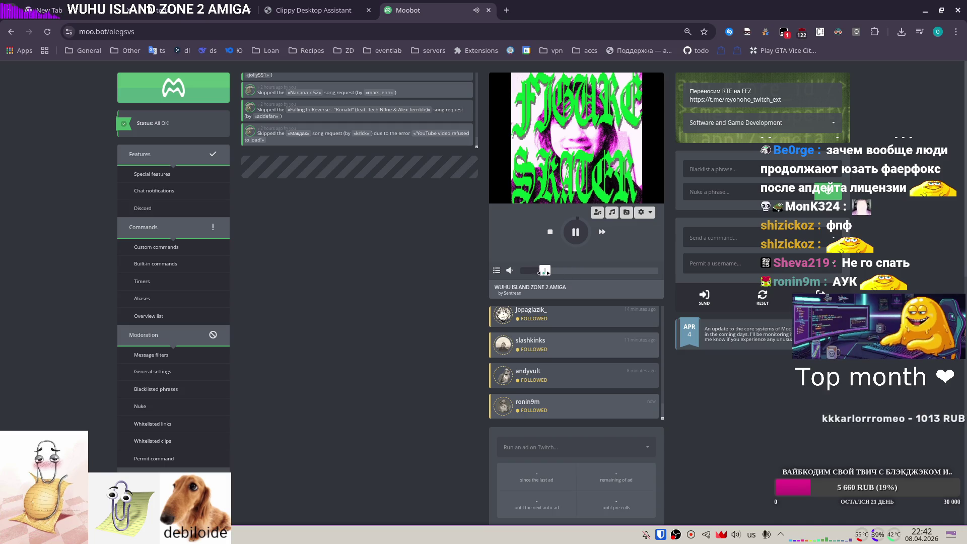
left_click(597, 212)
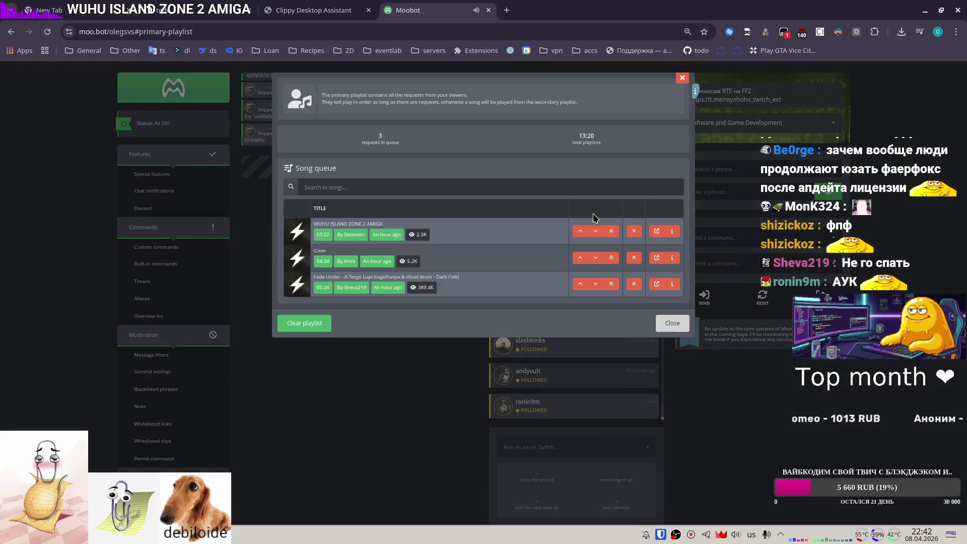
left_click(428, 374)
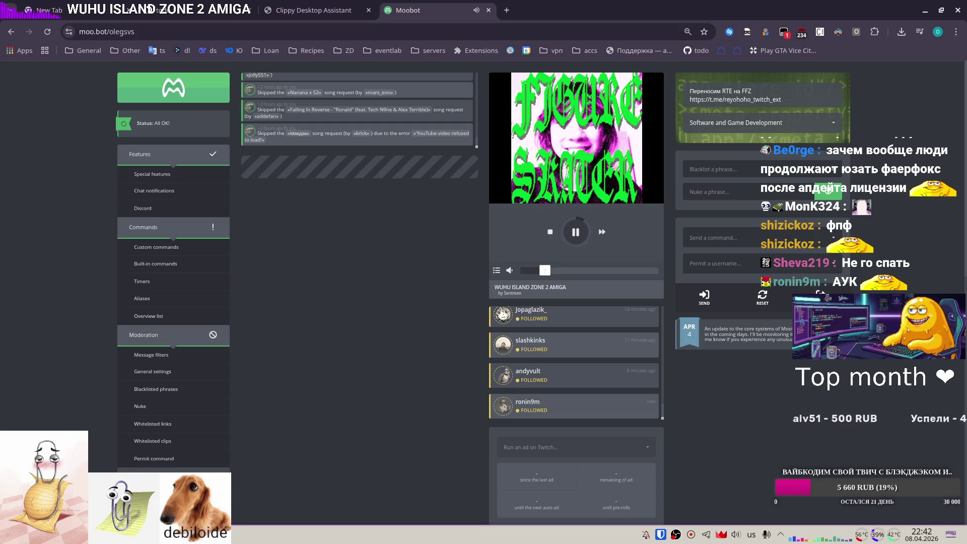
Glance at the stream overlay, pause the song, close the Moobot tab and open the launcher.
left_click(141, 534)
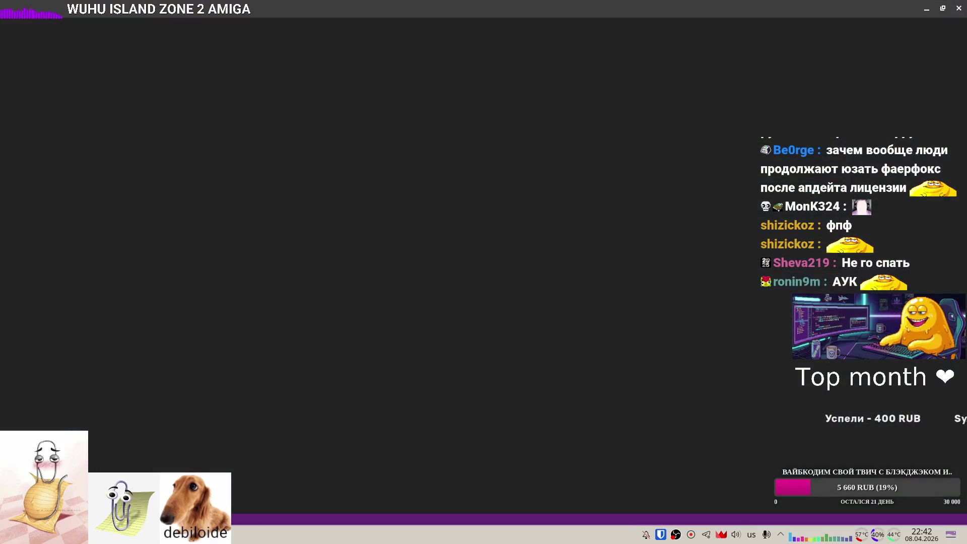
key("alt+Tab")
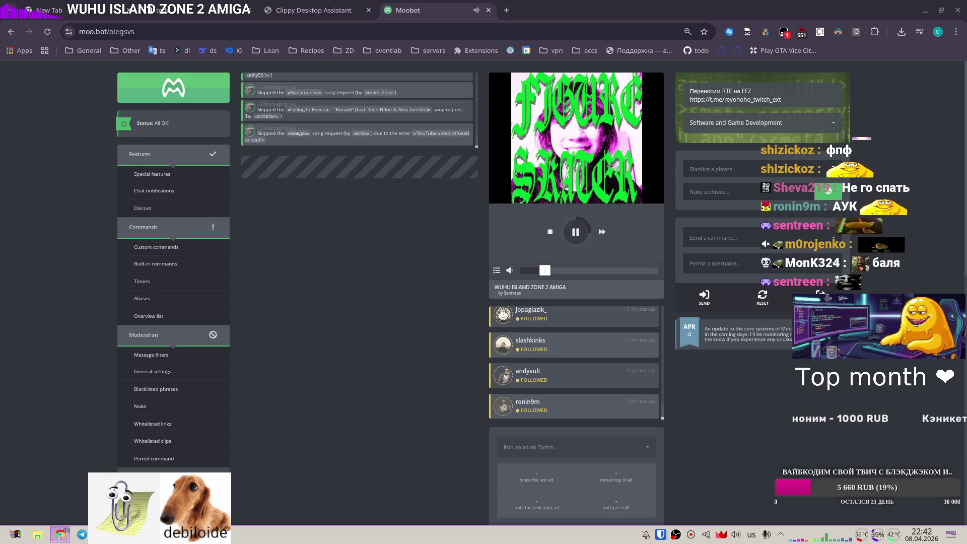
left_click(574, 232)
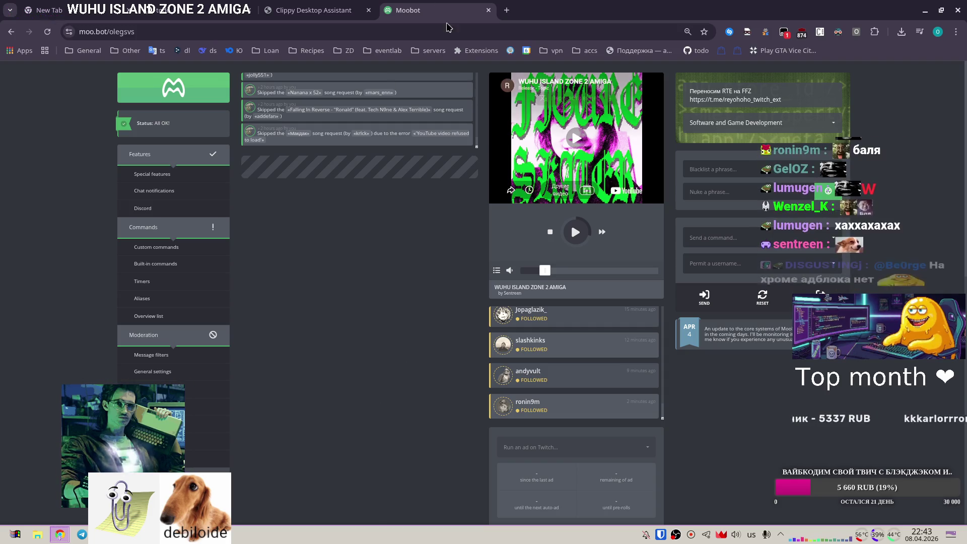
key("ctrl+w")
key("super")
Launch Firefox and bring its addons.mozilla.org window to the front.
type("firef")
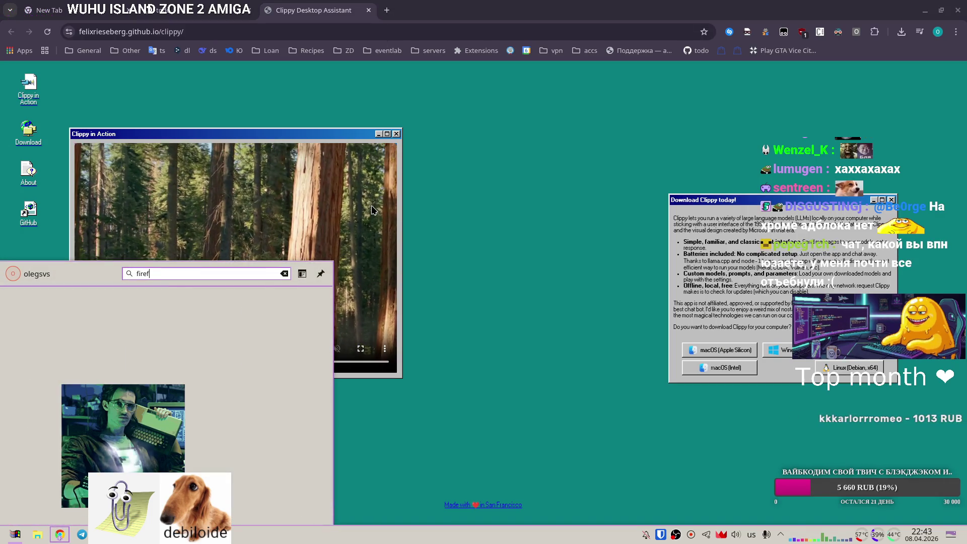
key("Return")
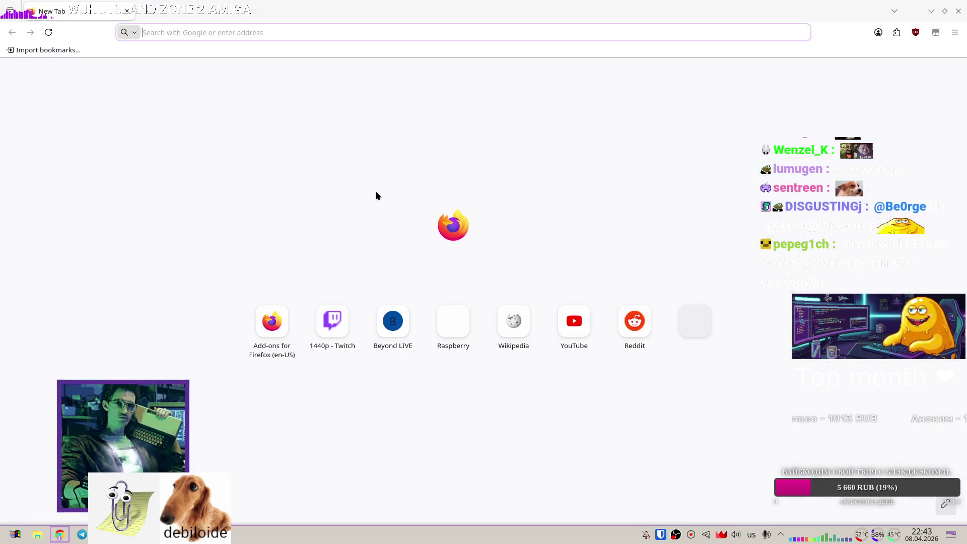
type("addons.mozilla.org/")
key("alt+Tab")
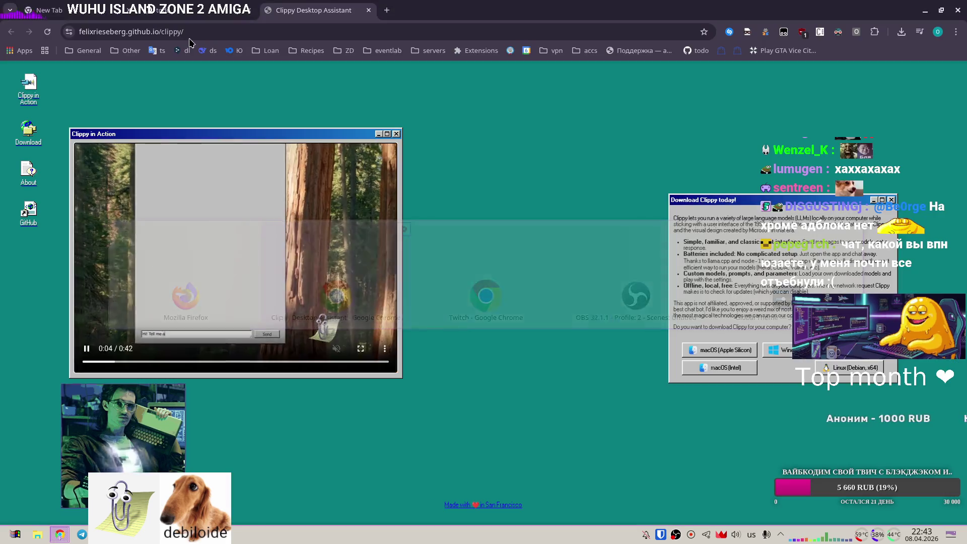
key("alt+Tab")
key("alt+Tab")
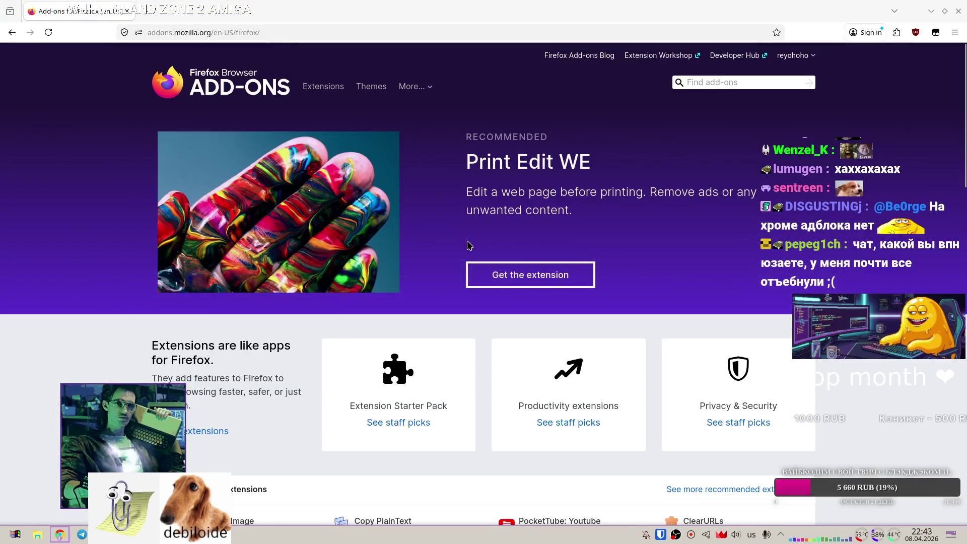
From the Developer Hub, upload Archive.zip as a new RTE(Nightly) version.
left_click(722, 54)
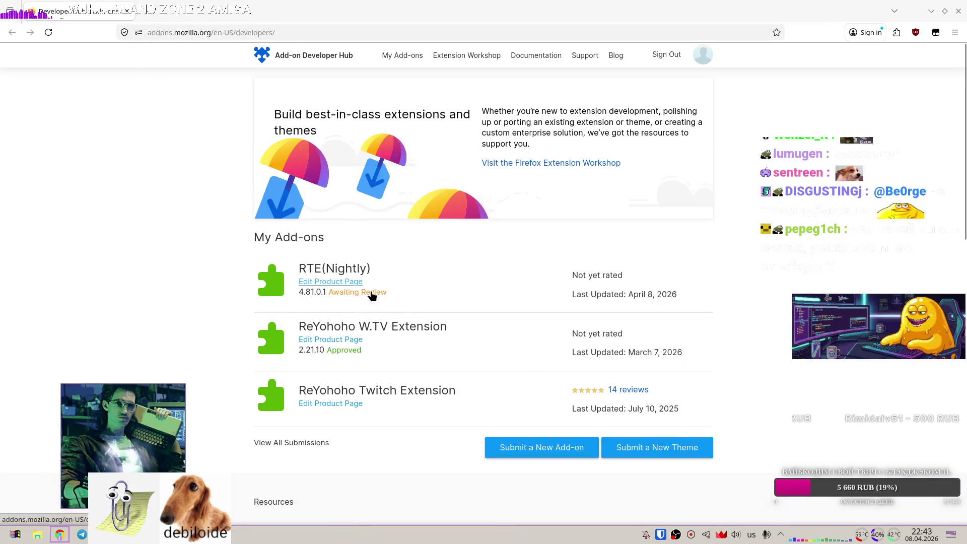
left_click(337, 281)
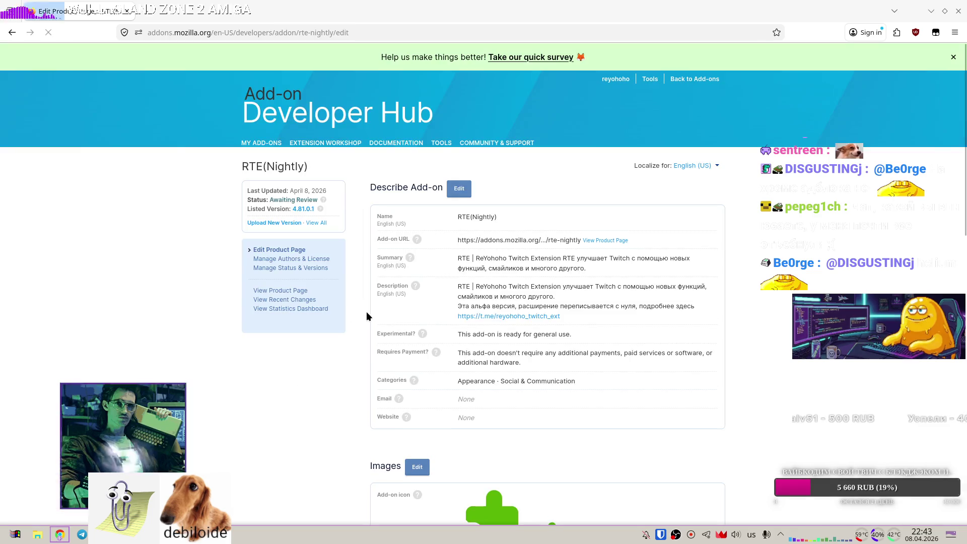
left_click(278, 222)
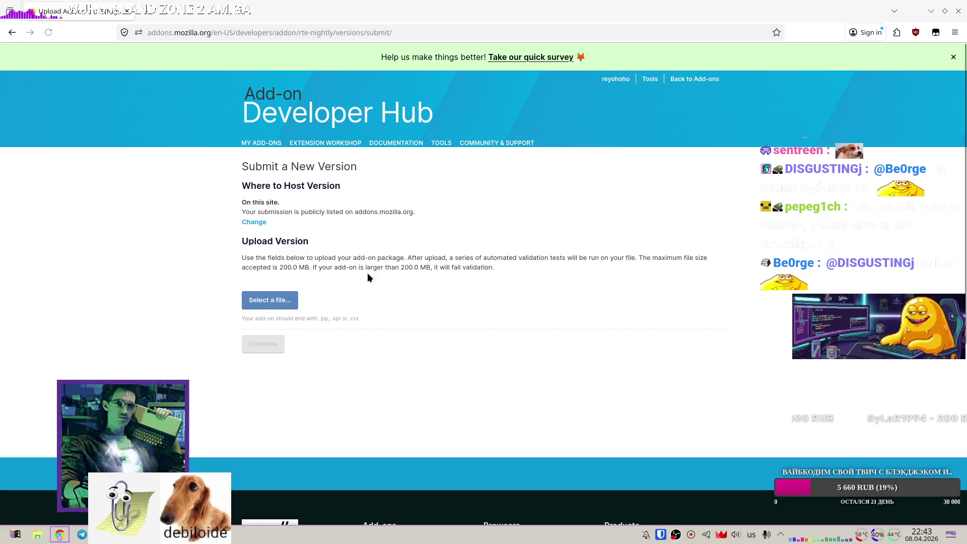
left_click(287, 300)
left_click(358, 201)
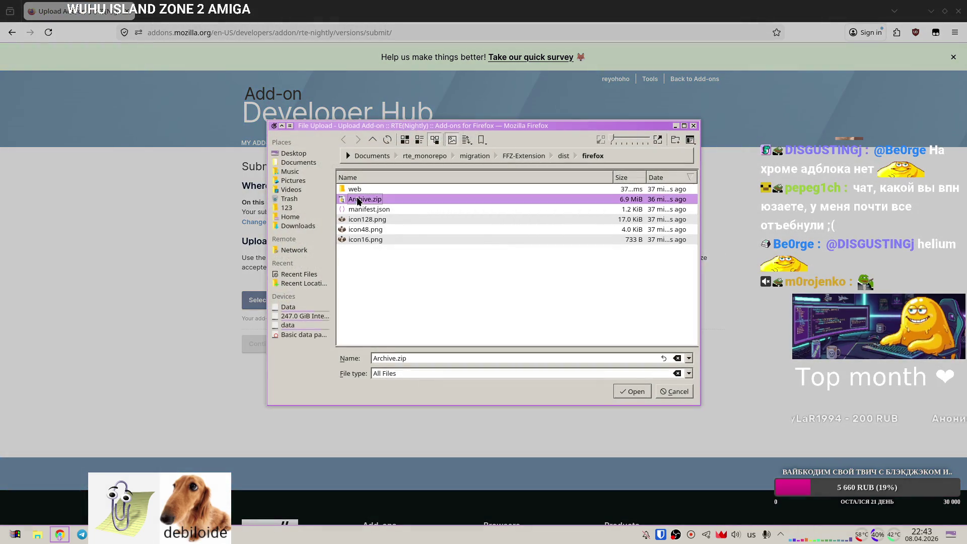
double_click(358, 201)
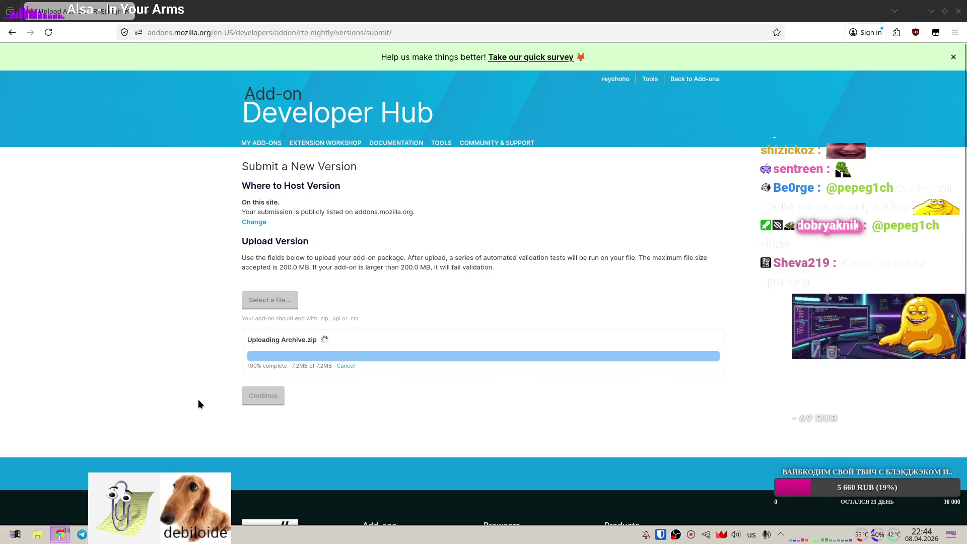
right_click(232, 535)
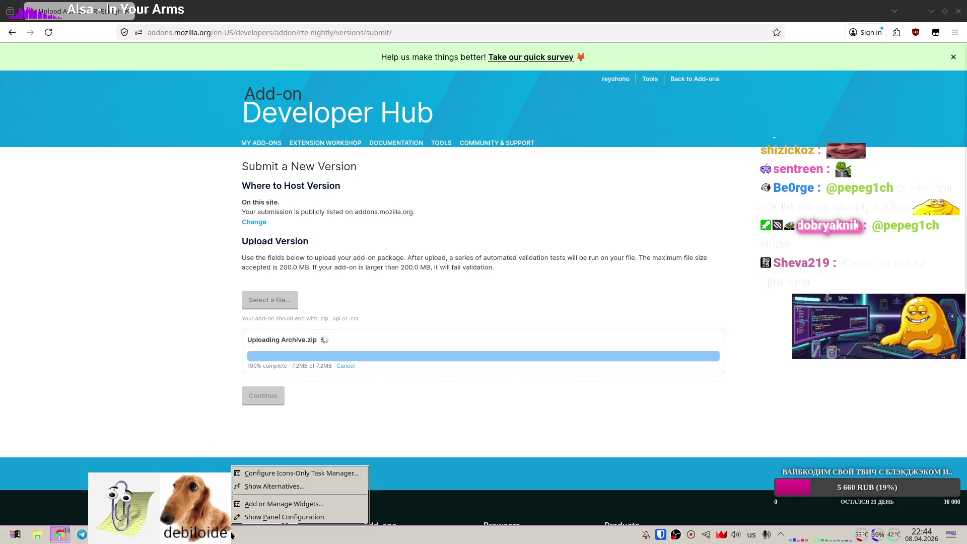
Apply the Breeze Dark global theme.
left_click(272, 518)
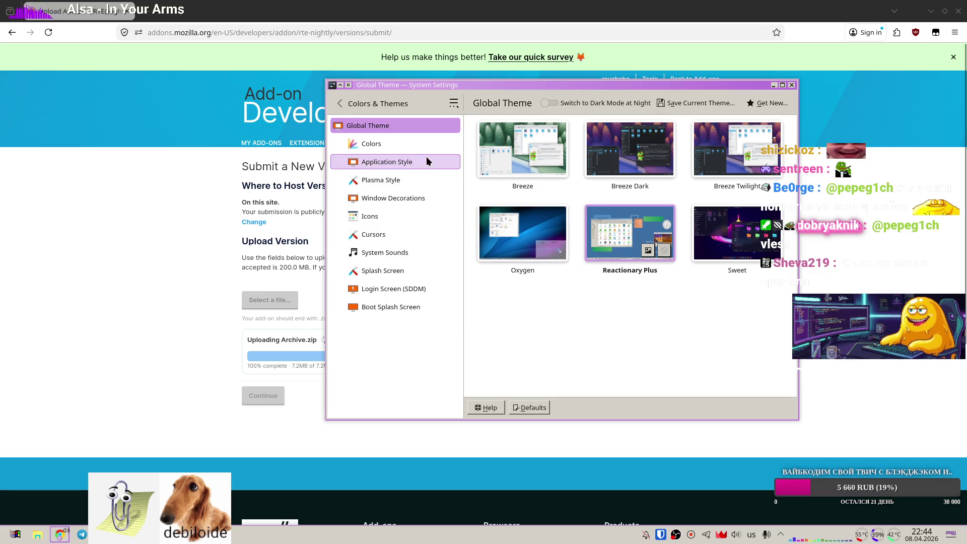
left_click(648, 162)
left_click(720, 298)
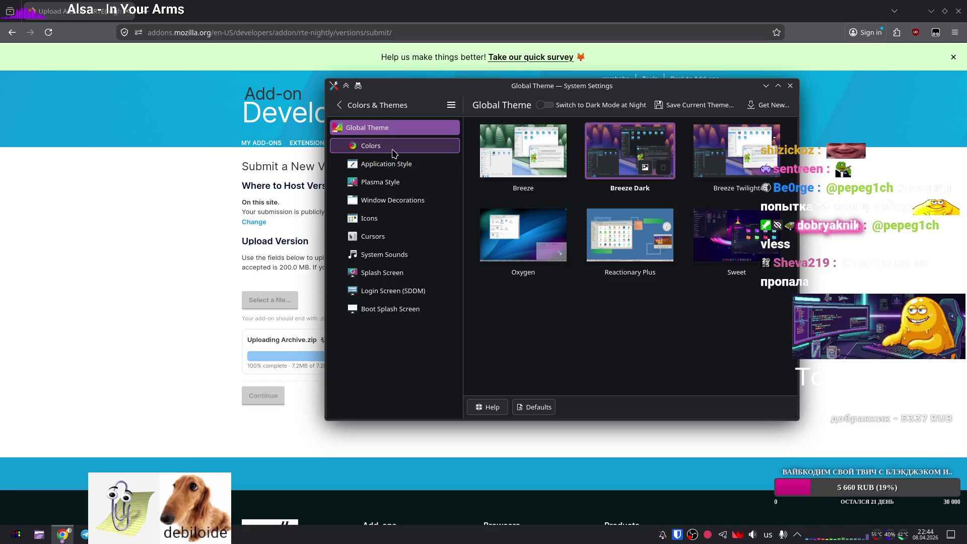
Review Colors accent options and Application Style, keeping defaults, then close System Settings.
left_click(394, 152)
scroll(544, 217, "down", 3)
scroll(544, 217, "up", 3)
left_click(544, 128)
left_click(519, 174)
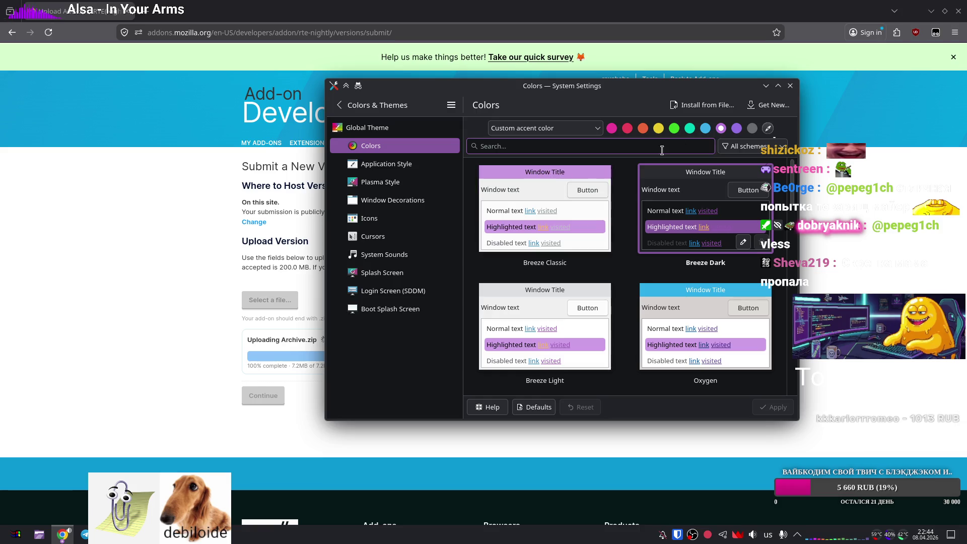
left_click(544, 128)
left_click(519, 174)
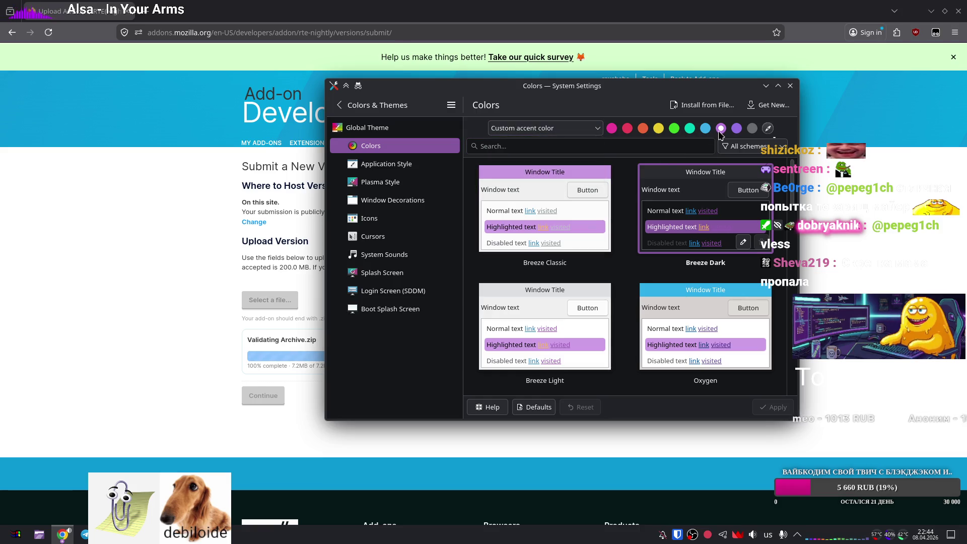
left_click(385, 164)
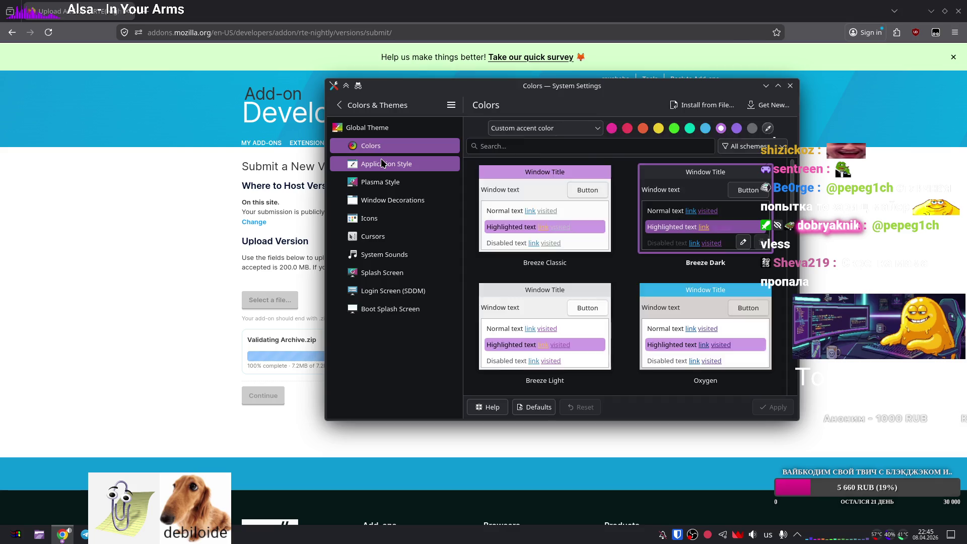
left_click(403, 128)
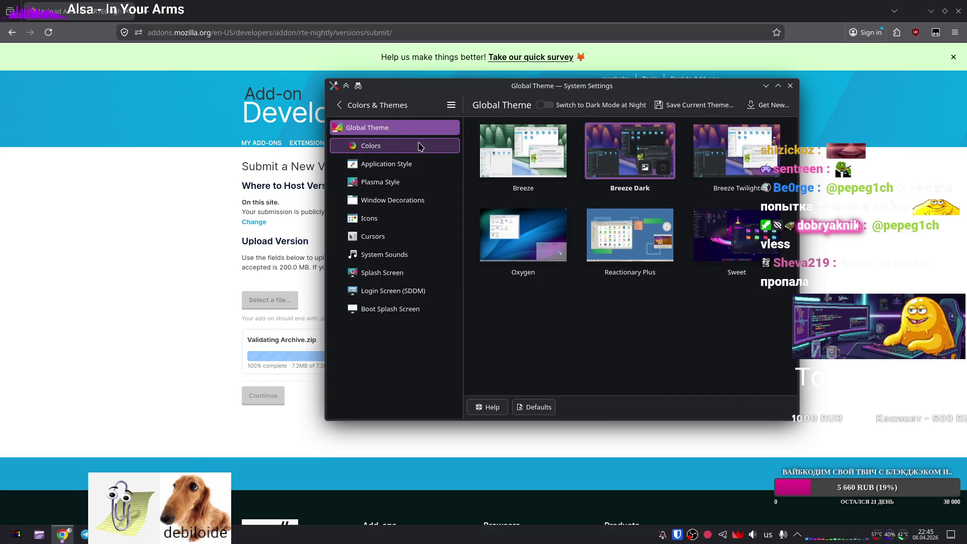
left_click(791, 86)
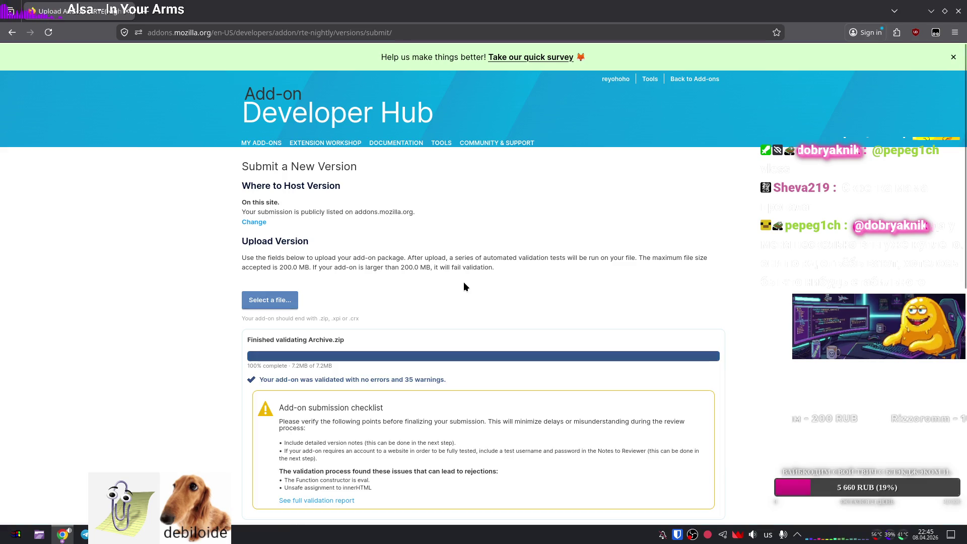
Continue the submission and start uploading Archive.zip from the FFZ-Extension folder.
scroll(464, 282, "down", 3)
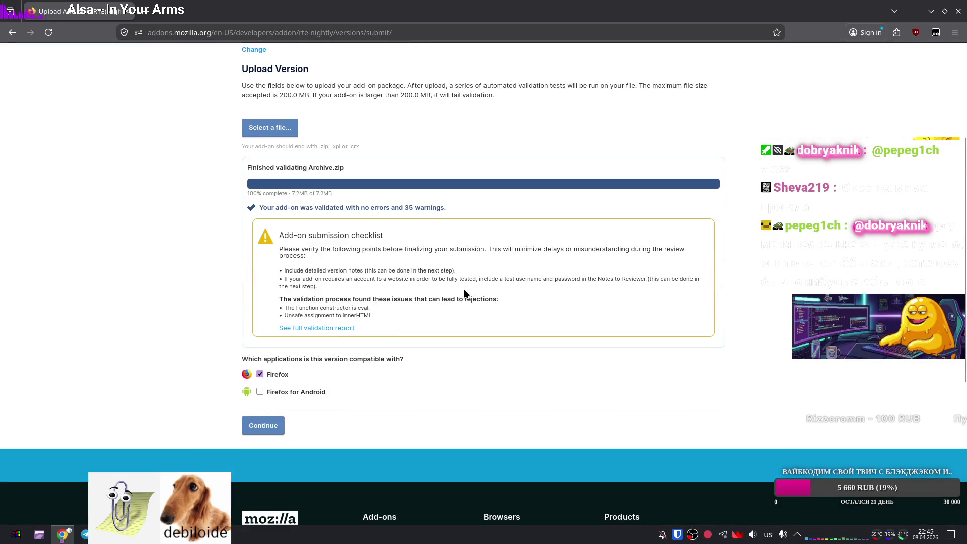
left_click(264, 427)
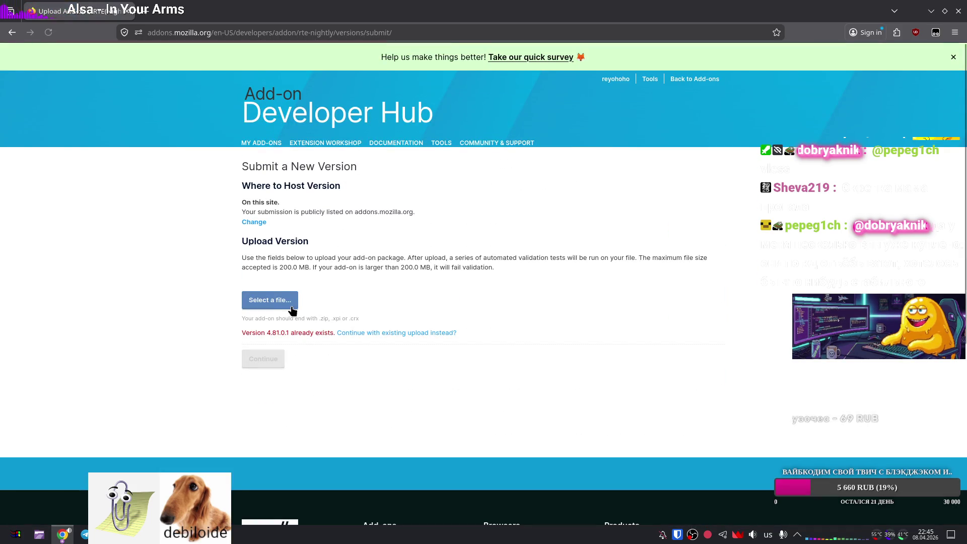
left_click(278, 301)
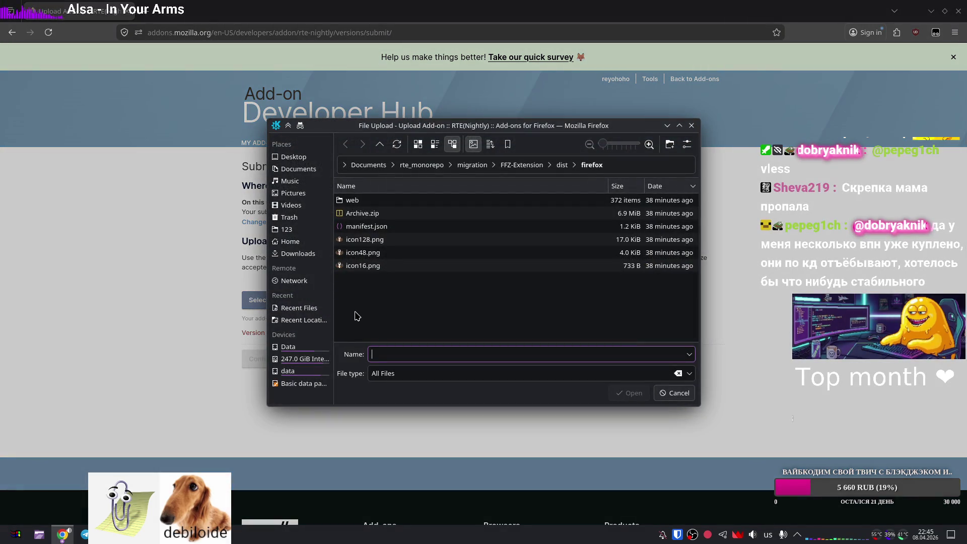
left_click(562, 165)
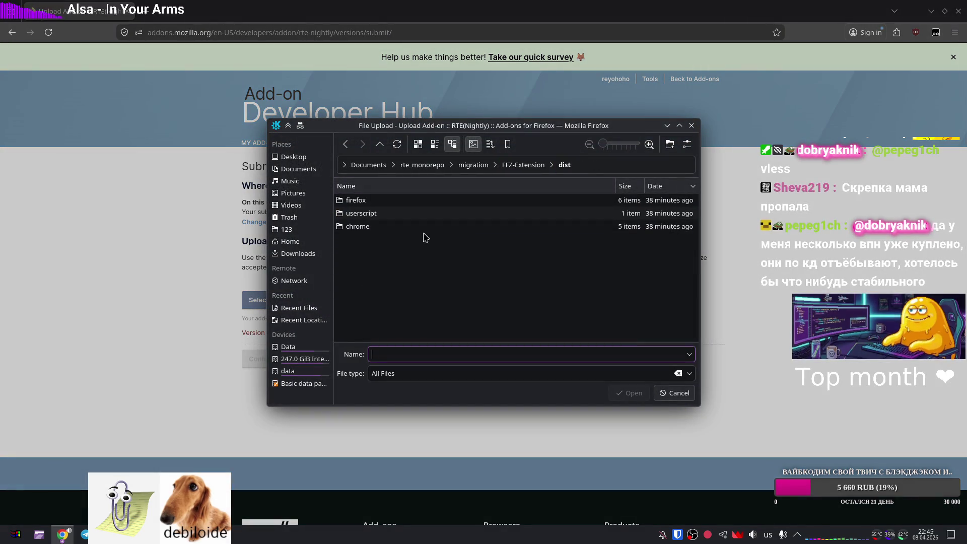
left_click(523, 165)
left_click(376, 307)
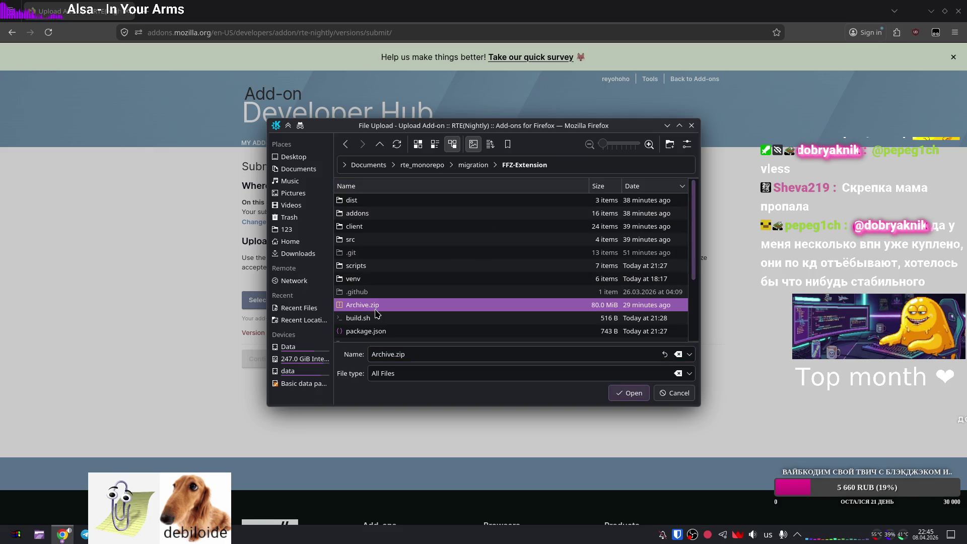
left_click(630, 394)
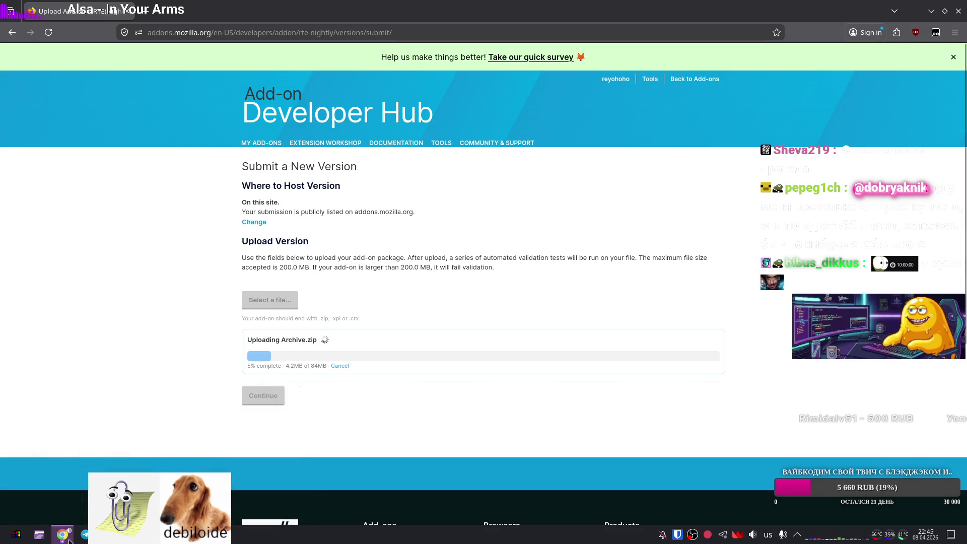
mouse_move(63, 534)
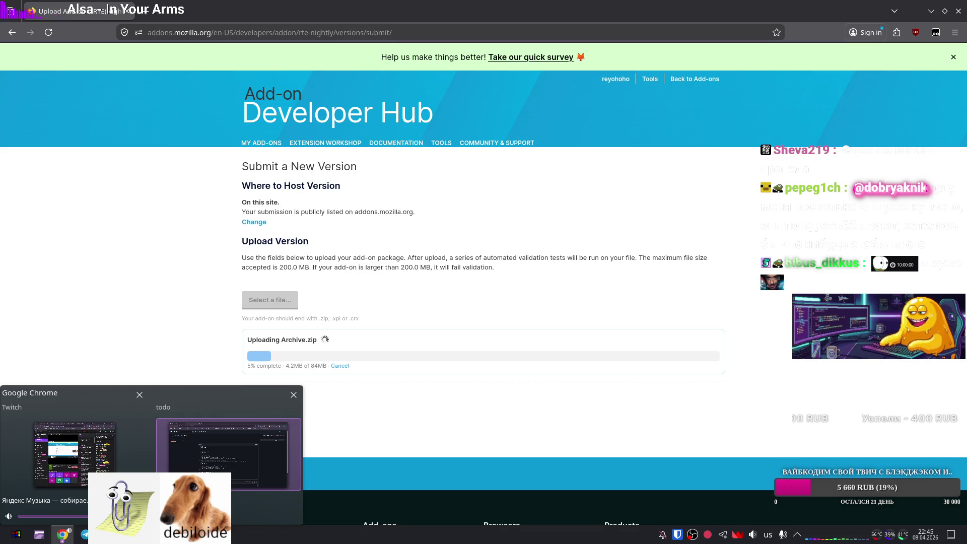
left_click(229, 453)
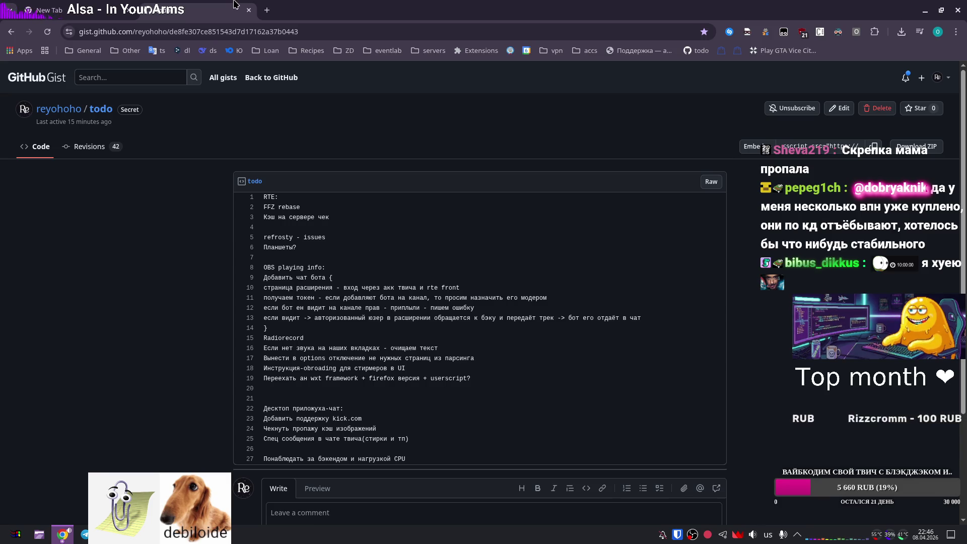
Close the secret todo gist tab in Chrome with Ctrl+W.
key("ctrl+w")
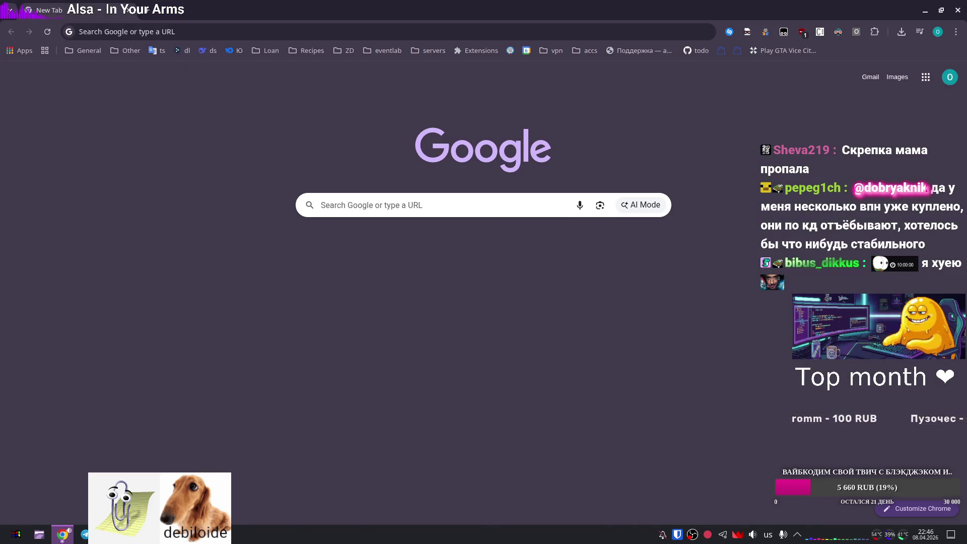
key("ctrl+w")
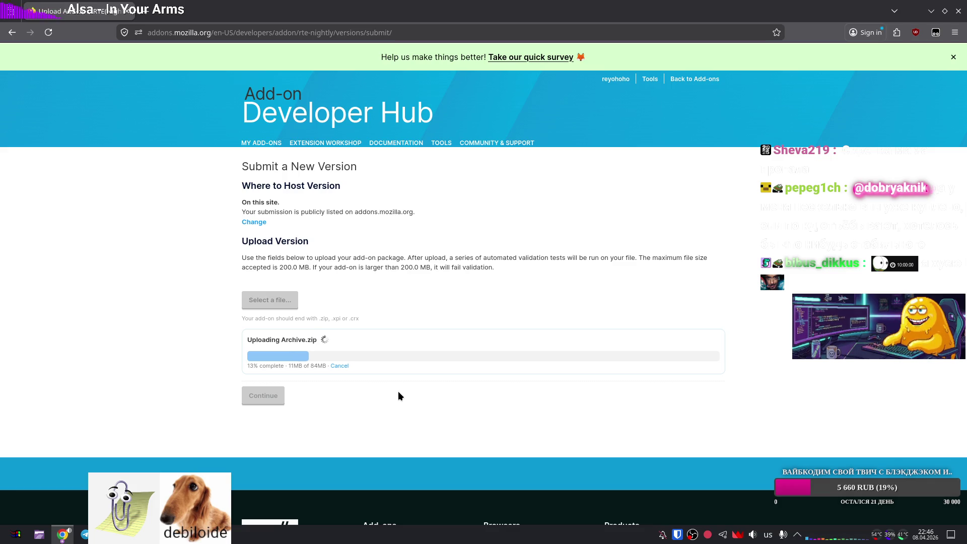
Resize, move and re-maximize the Firefox upload window, then open Chrome's General bookmarks.
double_click(321, 20)
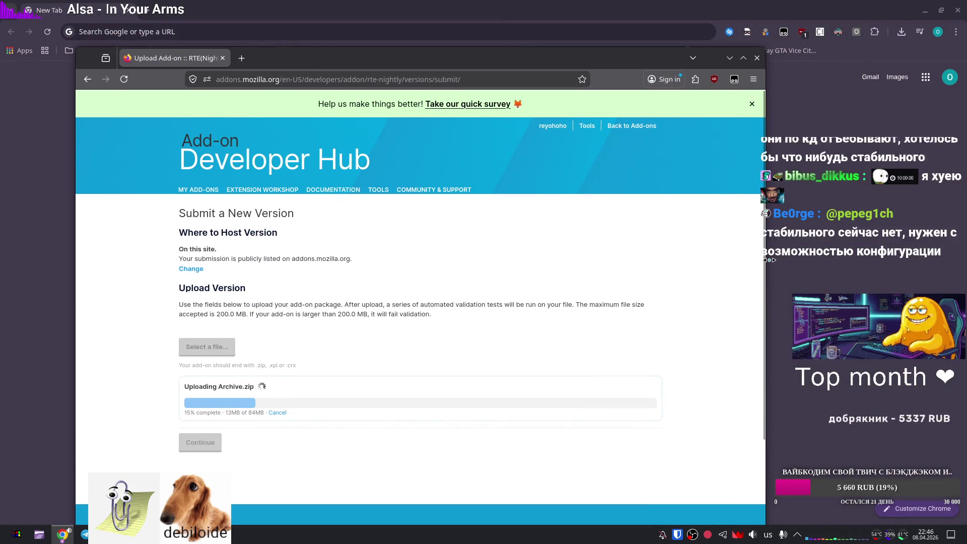
left_click_drag(765, 251, 297, 255)
left_click_drag(244, 59, 191, 26)
right_click(190, 26)
mouse_move(259, 133)
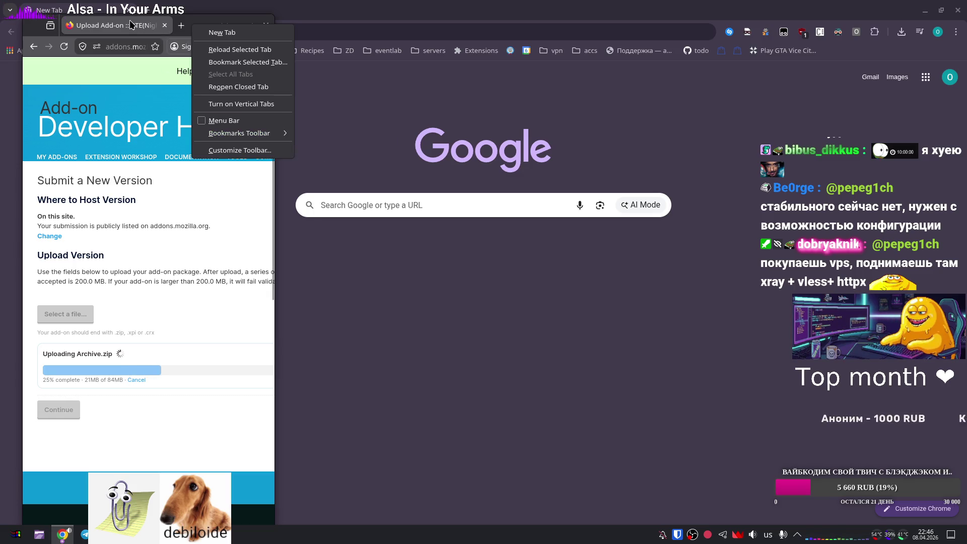
left_click(159, 263)
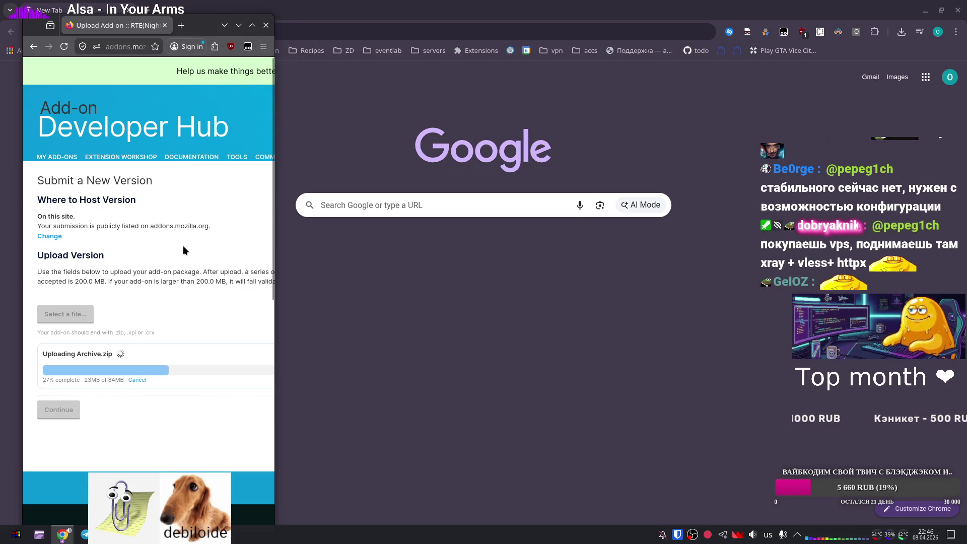
key("super+Up")
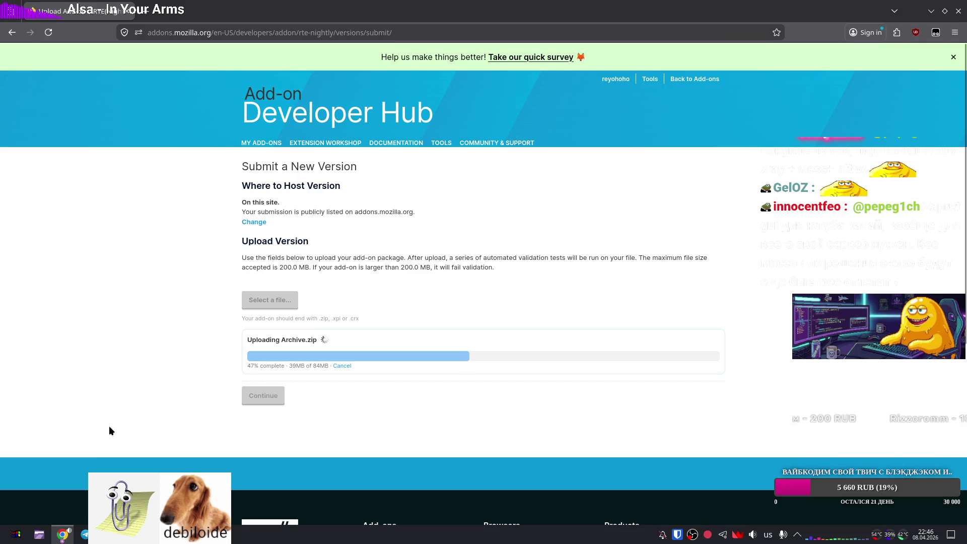
left_click(62, 535)
left_click(85, 51)
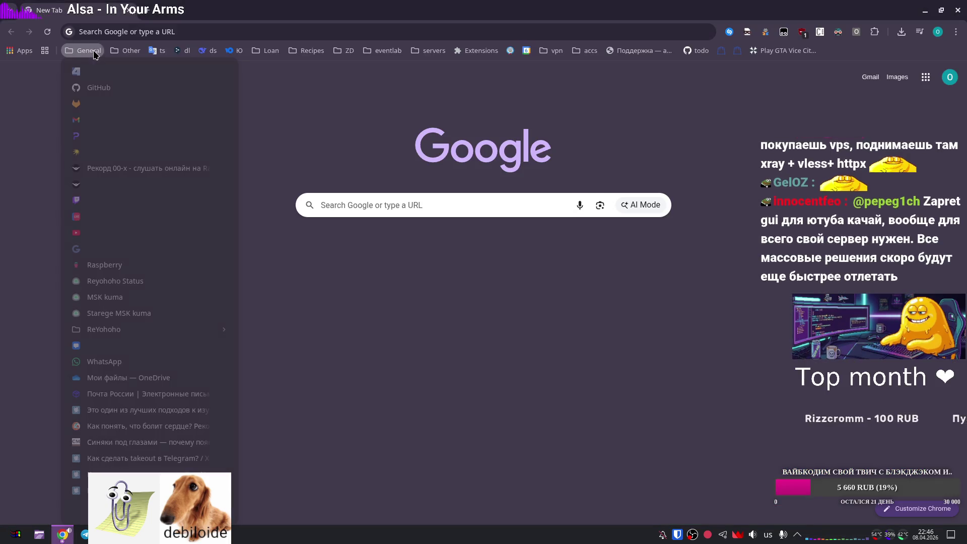
Browse the full list of followed Twitch channels, then close the Twitch tab.
left_click(121, 207)
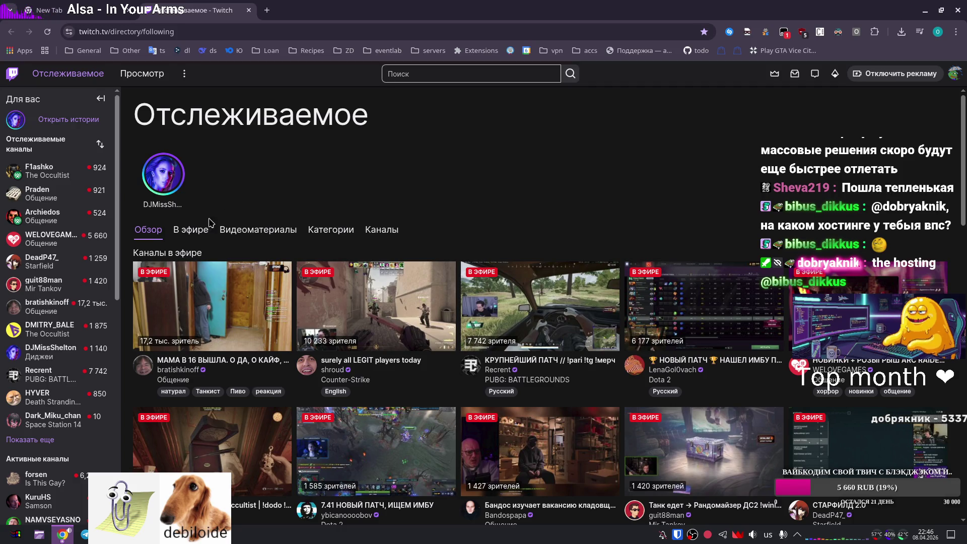
left_click(48, 440)
scroll(75, 392, "down", 2)
scroll(85, 438, "down", 2)
scroll(89, 450, "up", 3)
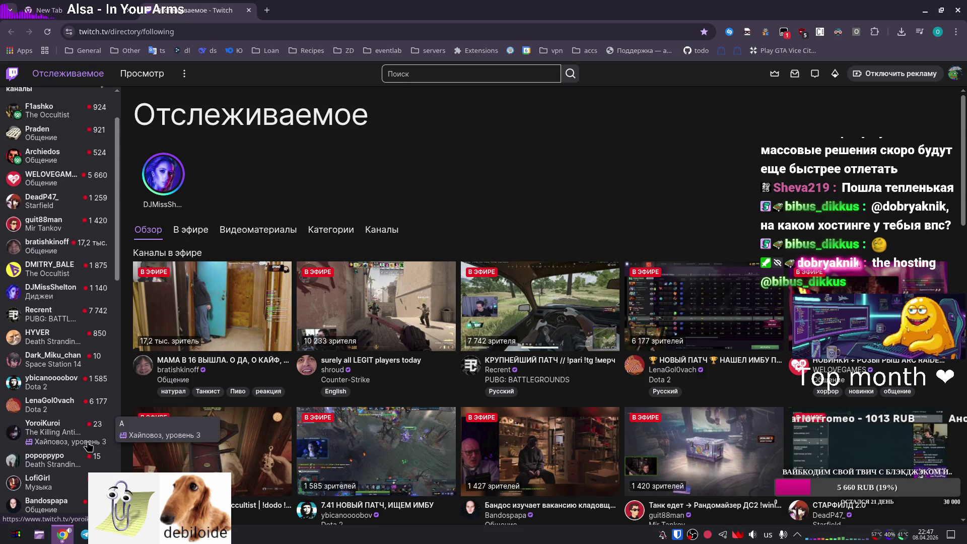
scroll(89, 447, "up", 1)
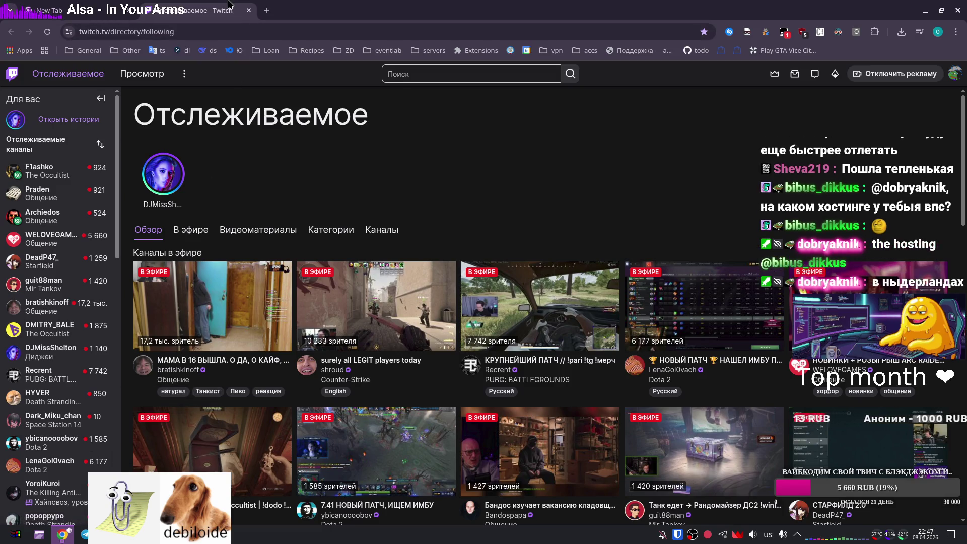
left_click(249, 10)
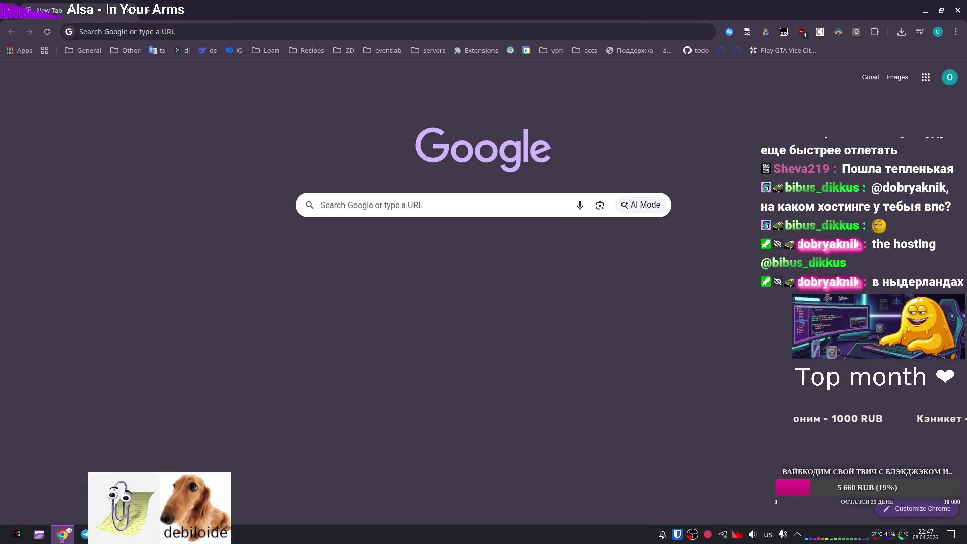
key("ctrl+w")
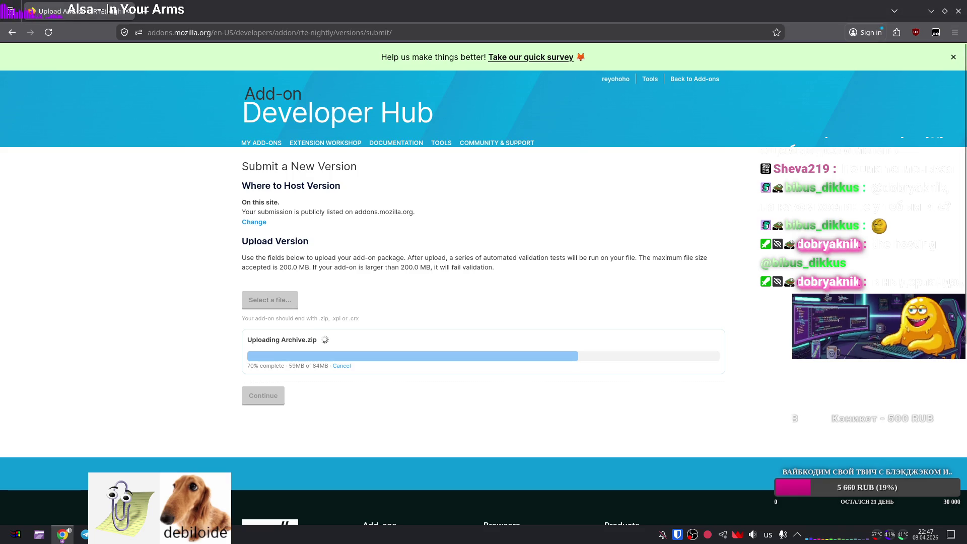